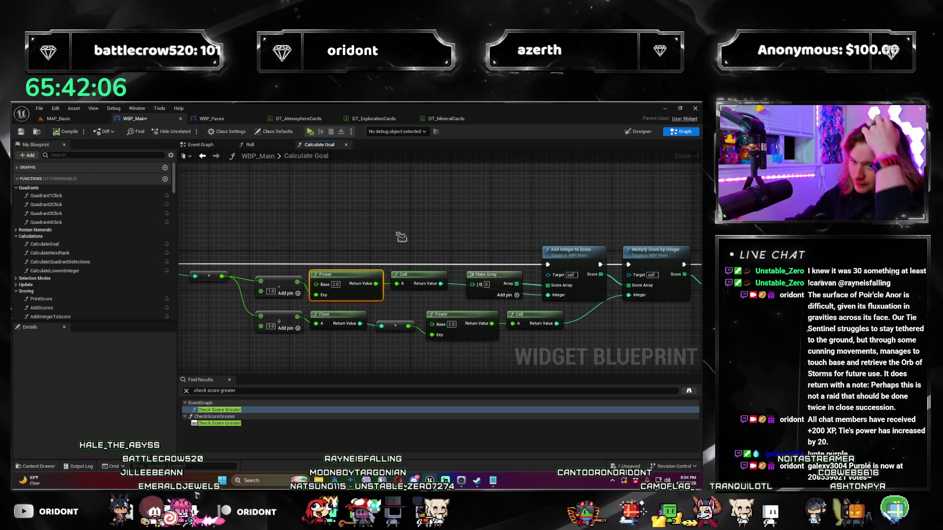
# Step: Disconnect the Ceil result from the multiply's Integer and move the Power/Ceil chain above the exec line
pyautogui.moveTo(426, 216)
pyautogui.mouseDown()
pyautogui.moveTo(368, 311)
pyautogui.moveTo(339, 339)
pyautogui.moveTo(520, 313)
pyautogui.mouseUp()
pyautogui.scroll(-1, 339, 339)
pyautogui.moveTo(254, 313); pyautogui.dragTo(489, 201)
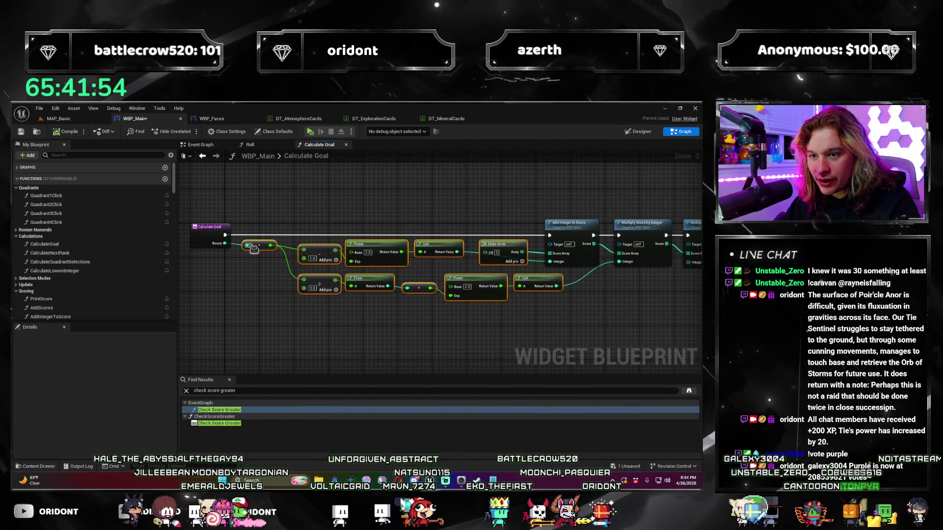
pyautogui.click(536, 271)
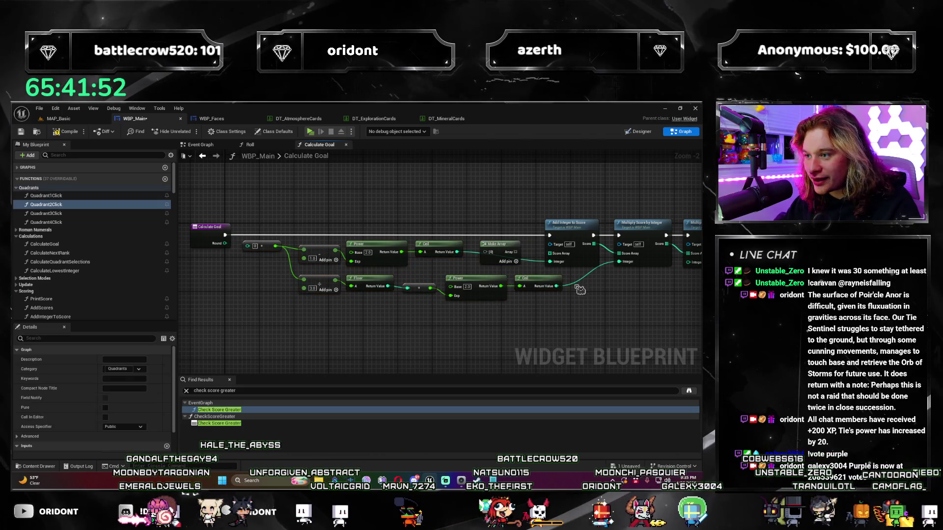
pyautogui.keyDown('alt'); pyautogui.click(556, 287); pyautogui.keyUp('alt')
pyautogui.moveTo(641, 322)
pyautogui.mouseDown()
pyautogui.moveTo(305, 216)
pyautogui.moveTo(238, 219)
pyautogui.mouseUp()
pyautogui.moveTo(379, 246)
pyautogui.mouseDown()
pyautogui.moveTo(380, 172)
pyautogui.moveTo(344, 231)
pyautogui.moveTo(429, 243)
pyautogui.mouseUp()
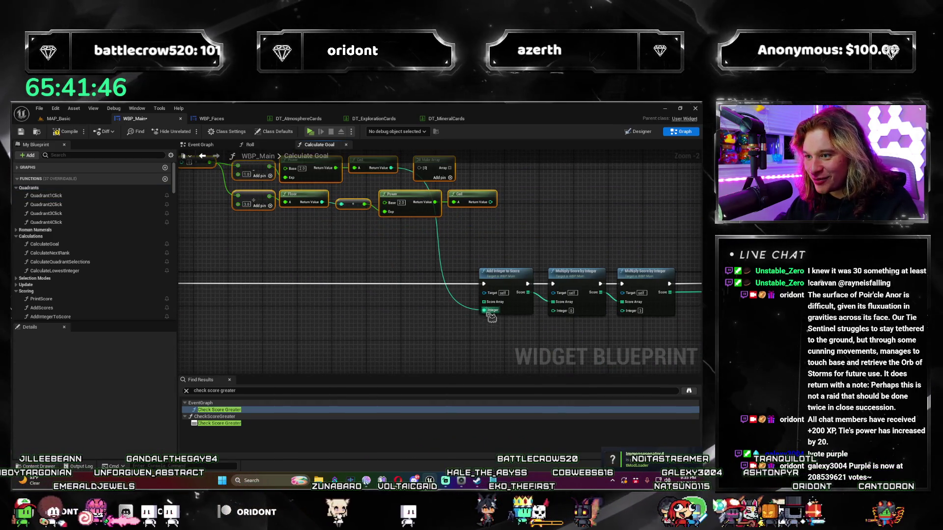
# Step: Center the Add Integer, Multiply and Return nodes and select the first Multiply Score by Integer
pyautogui.moveTo(317, 327); pyautogui.dragTo(450, 278)
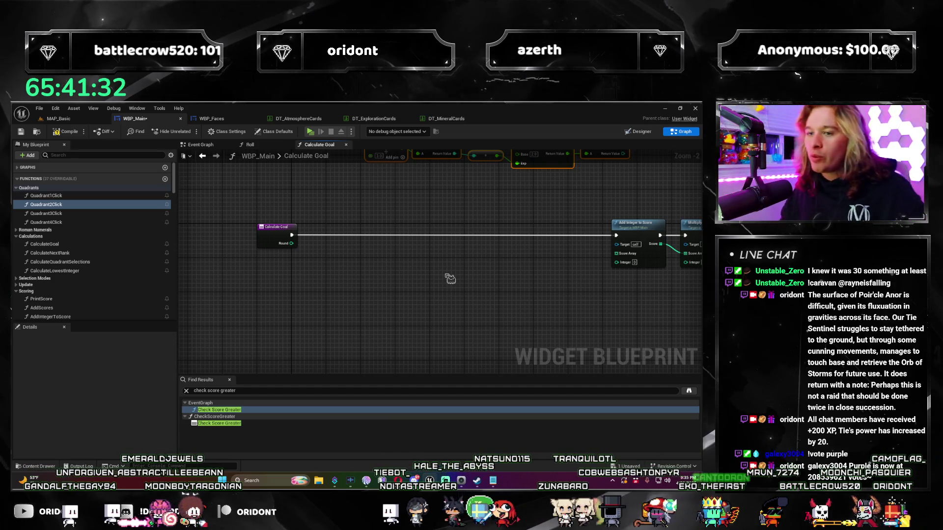
pyautogui.moveTo(450, 279)
pyautogui.mouseDown()
pyautogui.moveTo(379, 268)
pyautogui.moveTo(322, 280)
pyautogui.moveTo(355, 267)
pyautogui.moveTo(432, 294)
pyautogui.mouseUp()
pyautogui.scroll(1, 379, 267)
pyautogui.click(479, 225)
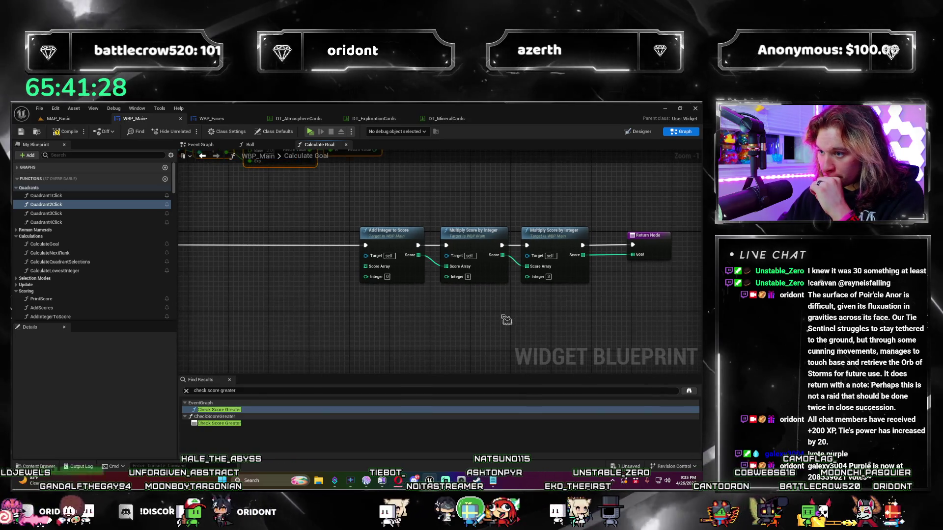
# Step: Delete the first multiply and Add Integer to Score nodes and place a Multiply Scores node instead
pyautogui.press('Delete')
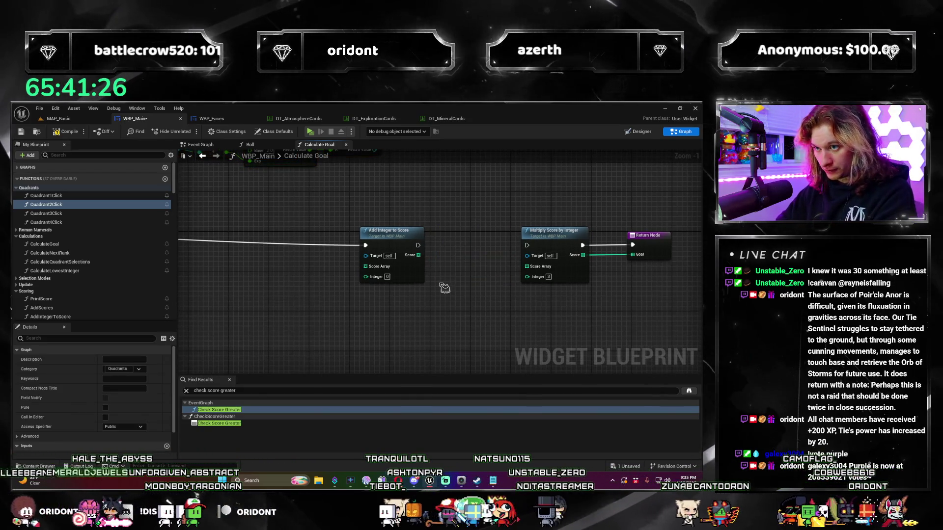
pyautogui.press('Delete')
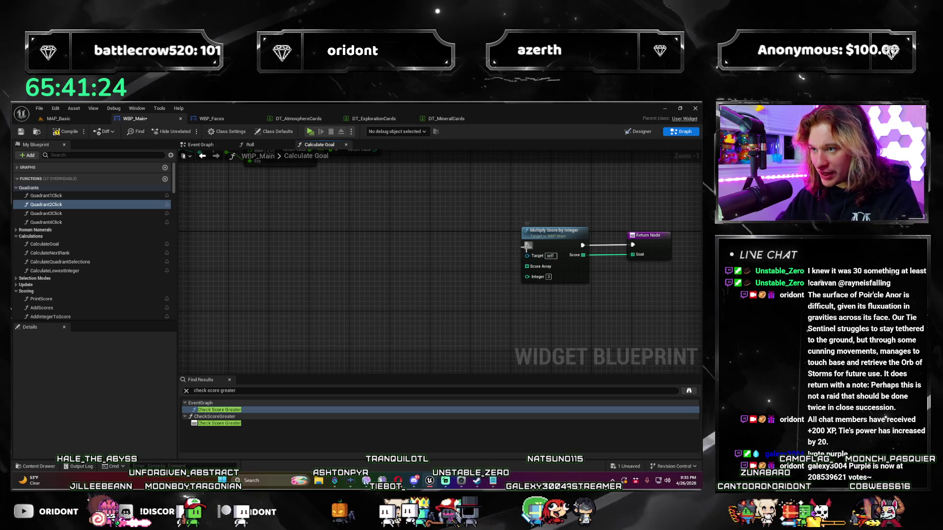
pyautogui.moveTo(526, 245); pyautogui.dragTo(459, 246)
pyautogui.write('multiply scor')
pyautogui.press('BackSpace')
pyautogui.press('BackSpace')
pyautogui.press('BackSpace')
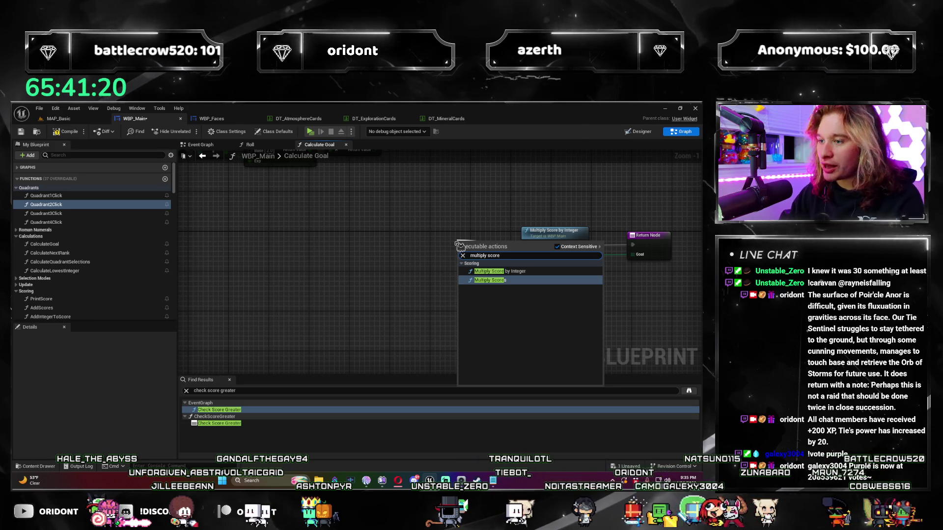
pyautogui.press('Return')
pyautogui.moveTo(460, 247)
pyautogui.mouseDown()
pyautogui.moveTo(394, 248)
pyautogui.moveTo(429, 236)
pyautogui.mouseUp()
# Step: Wire the Multiply Scores result into the remaining Multiply Score by Integer node
pyautogui.moveTo(494, 255); pyautogui.dragTo(523, 272)
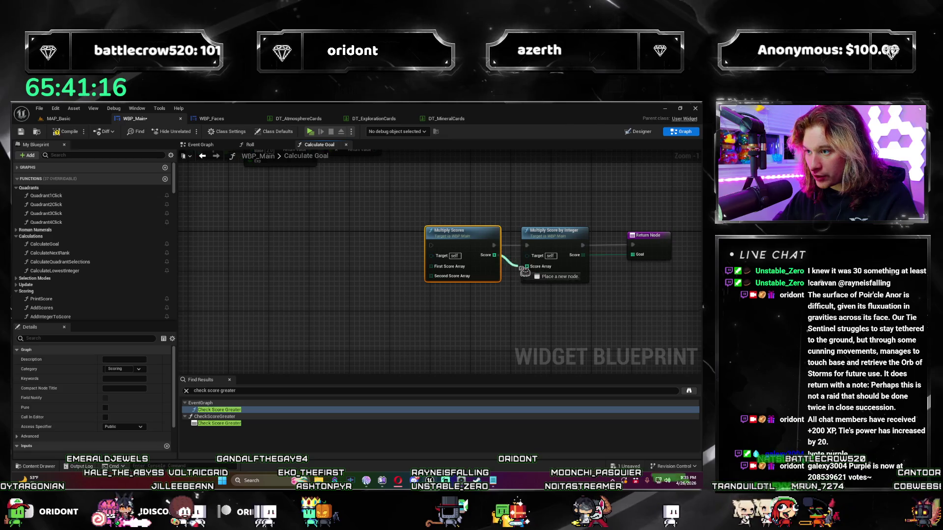
pyautogui.scroll(-1, 544, 311)
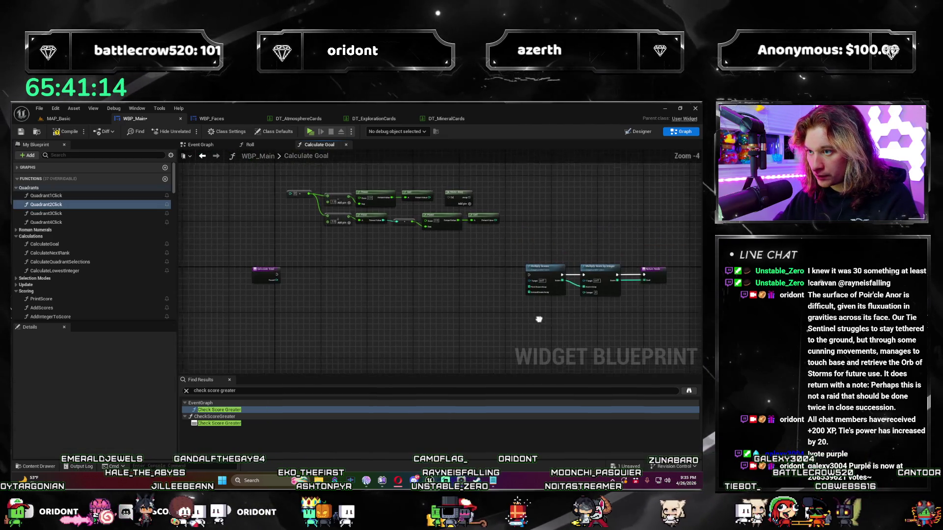
pyautogui.scroll(-1, 515, 319)
pyautogui.moveTo(515, 319)
pyautogui.mouseDown()
pyautogui.moveTo(385, 347)
pyautogui.moveTo(434, 331)
pyautogui.mouseUp()
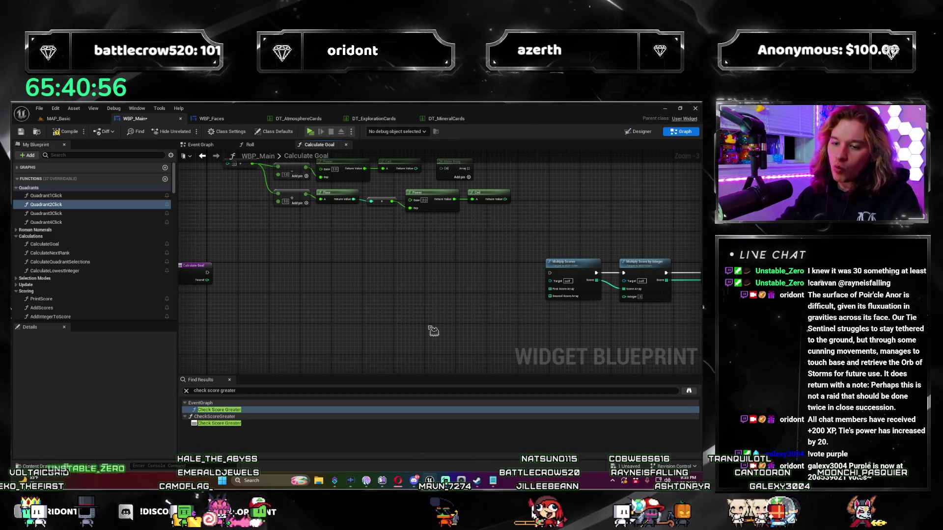
# Step: Launch Calculator and compute 4×4 = 16, then 16×16 = 256
pyautogui.click(266, 480)
pyautogui.press('Return')
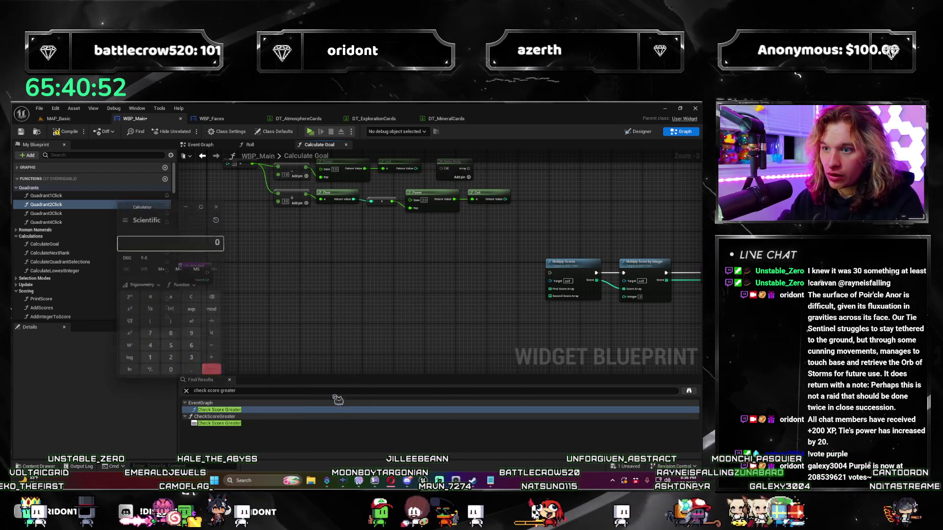
pyautogui.write('4*')
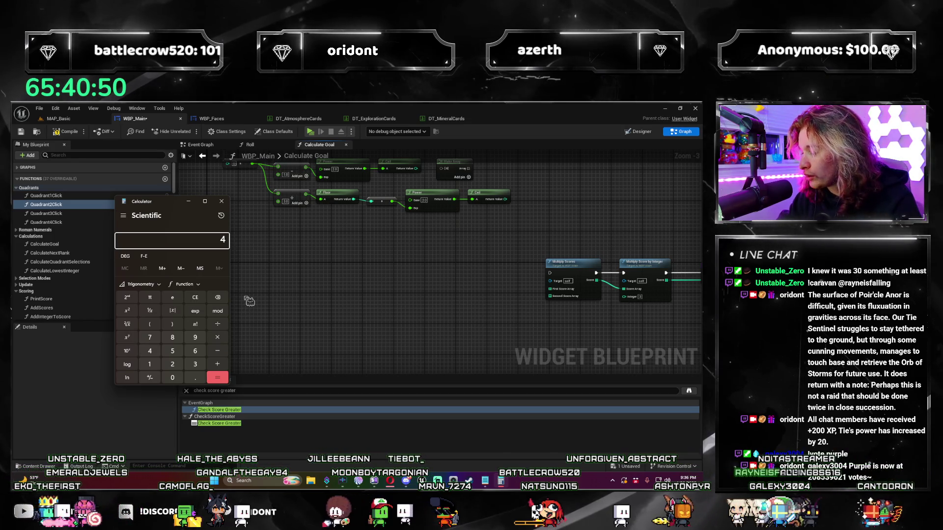
pyautogui.press('Return')
pyautogui.write('*')
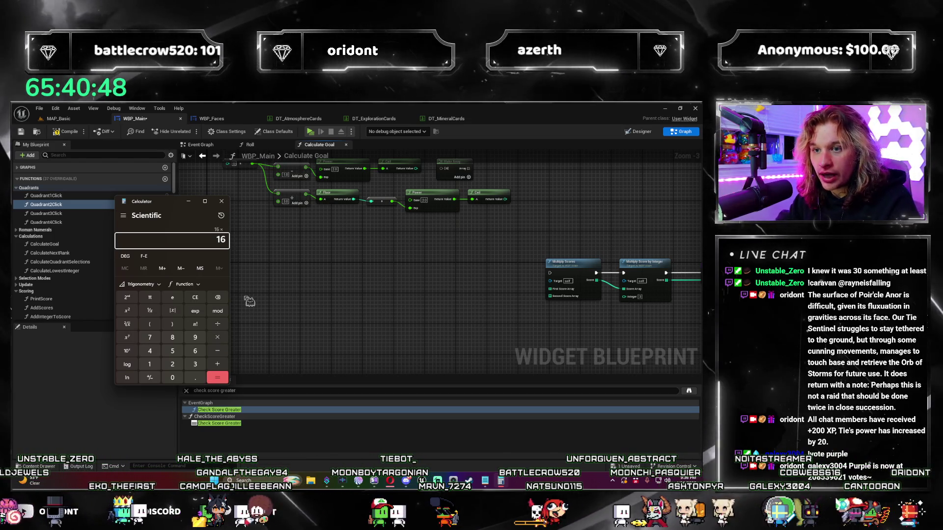
pyautogui.press('Return')
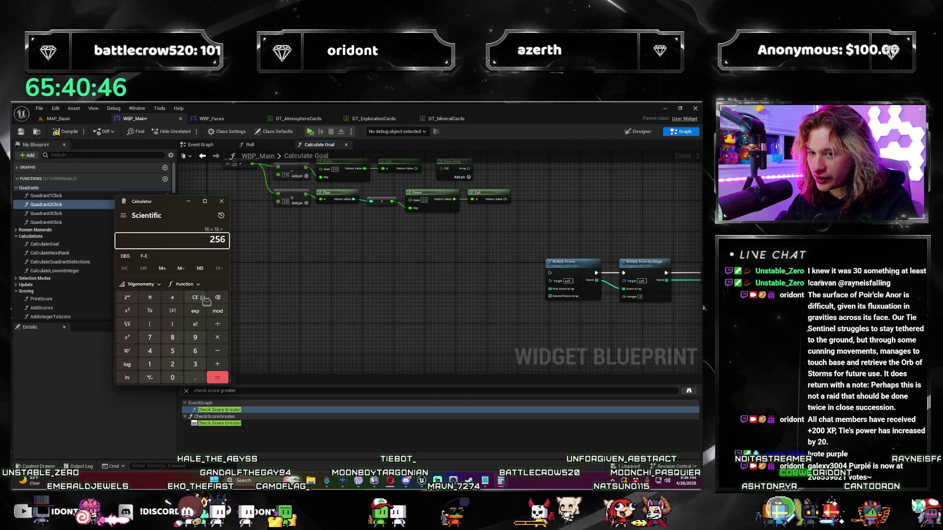
pyautogui.click(202, 298)
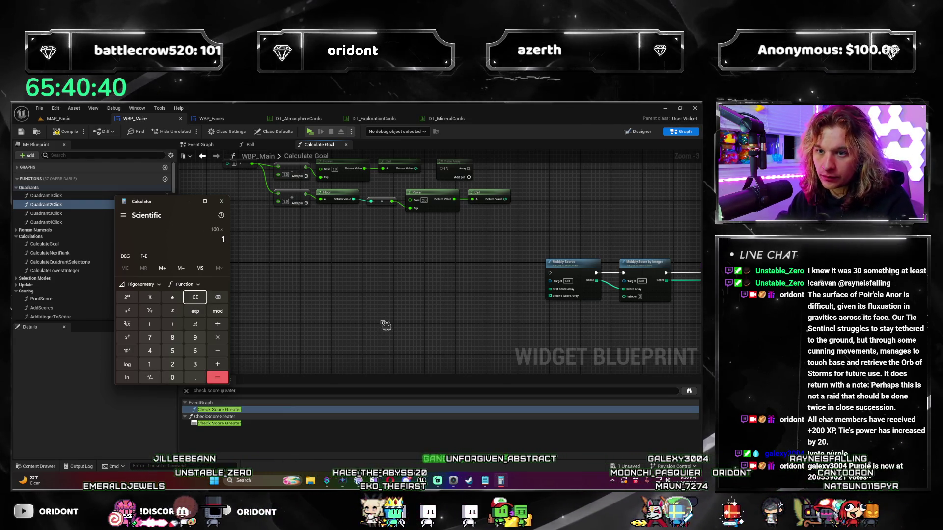
# Step: Compute 100×100 and 256×256 = 65,536, then close Calculator
pyautogui.write('00')
pyautogui.press('Return')
pyautogui.press('Escape')
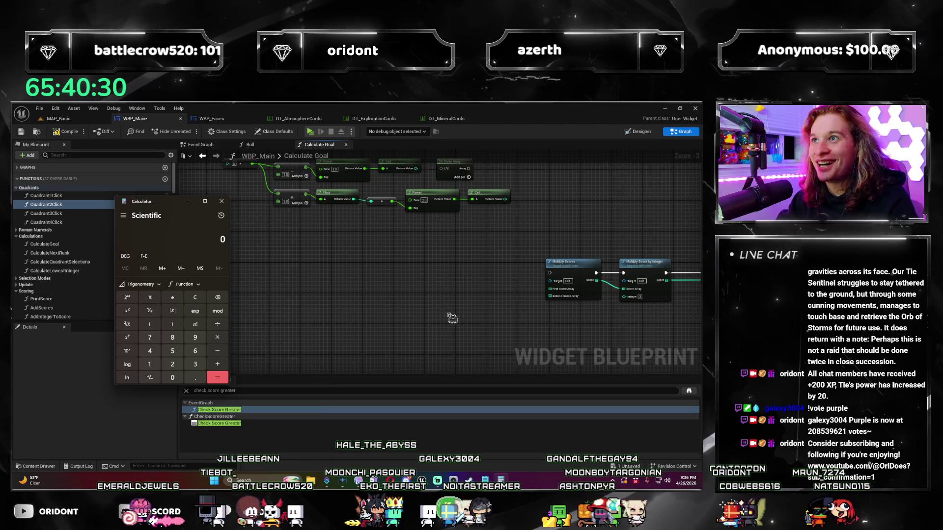
pyautogui.write('4*')
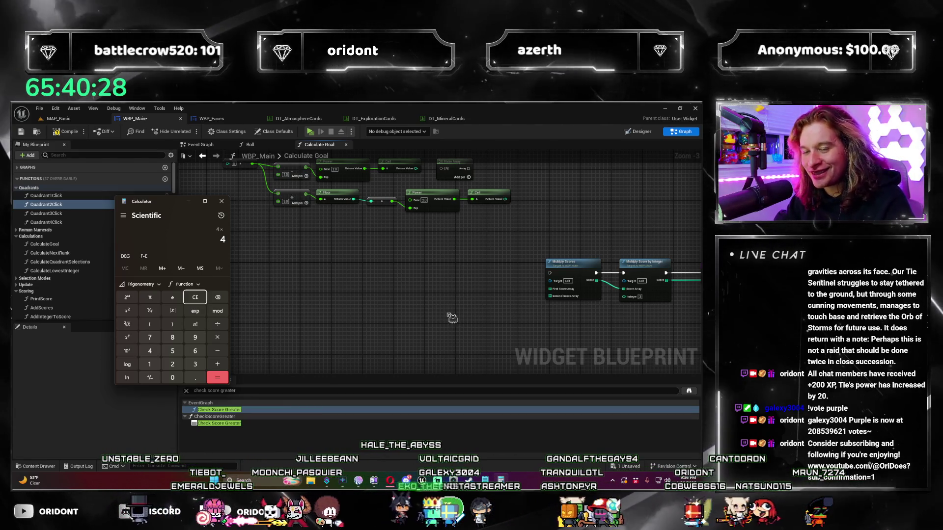
pyautogui.write('4*')
pyautogui.press('Return')
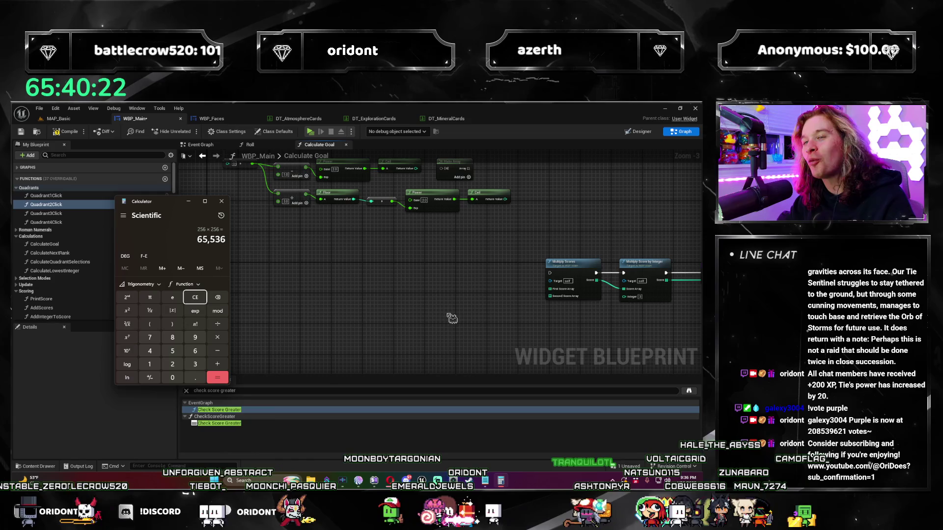
pyautogui.click(195, 302)
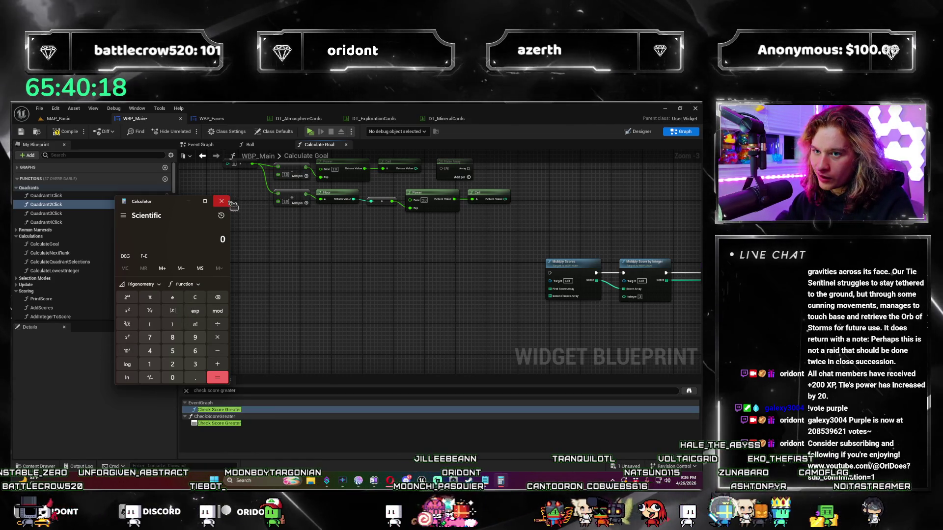
pyautogui.click(228, 202)
pyautogui.scroll(1, 392, 270)
# Step: Pan across the Calculate Goal graph to the Make Array node and delete it
pyautogui.moveTo(392, 270)
pyautogui.mouseDown()
pyautogui.moveTo(224, 258)
pyautogui.moveTo(308, 244)
pyautogui.mouseUp()
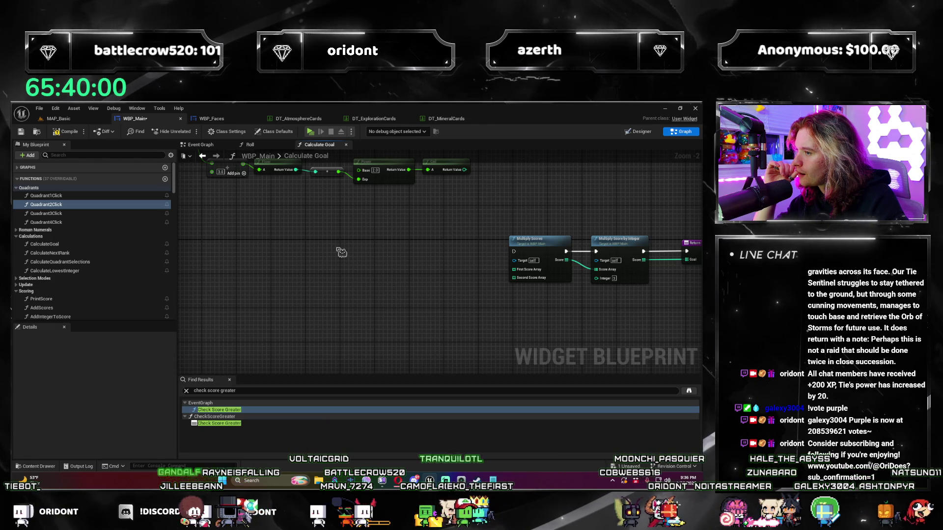
pyautogui.moveTo(342, 252)
pyautogui.mouseDown()
pyautogui.moveTo(354, 284)
pyautogui.moveTo(449, 248)
pyautogui.moveTo(473, 271)
pyautogui.moveTo(416, 299)
pyautogui.mouseUp()
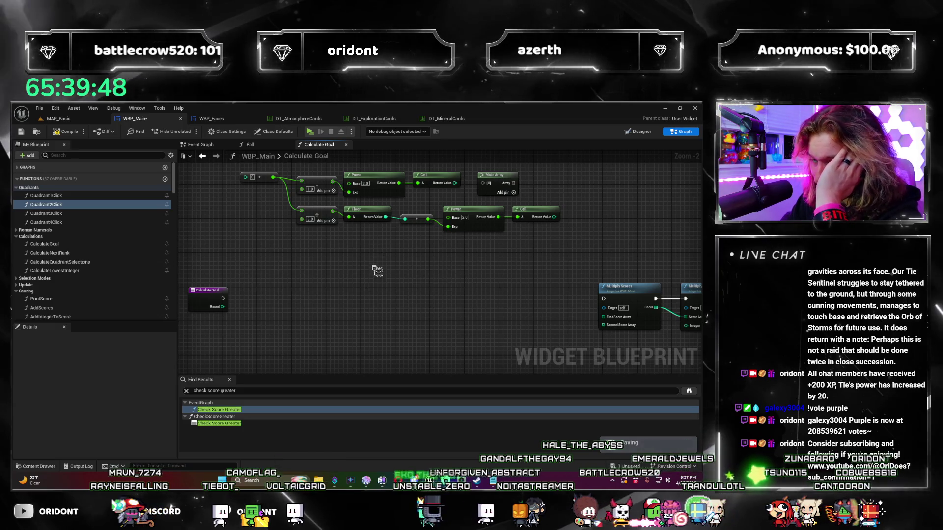
pyautogui.scroll(-1, 378, 267)
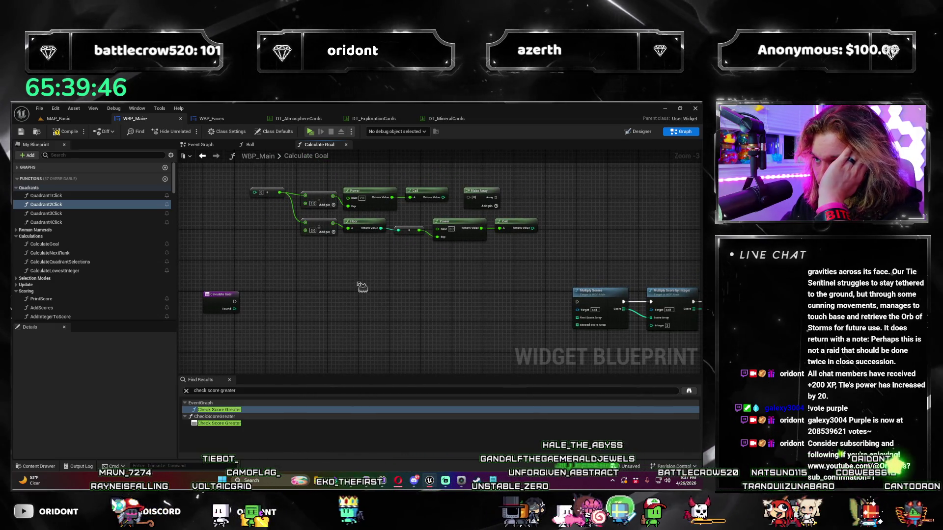
pyautogui.moveTo(375, 280); pyautogui.dragTo(368, 289)
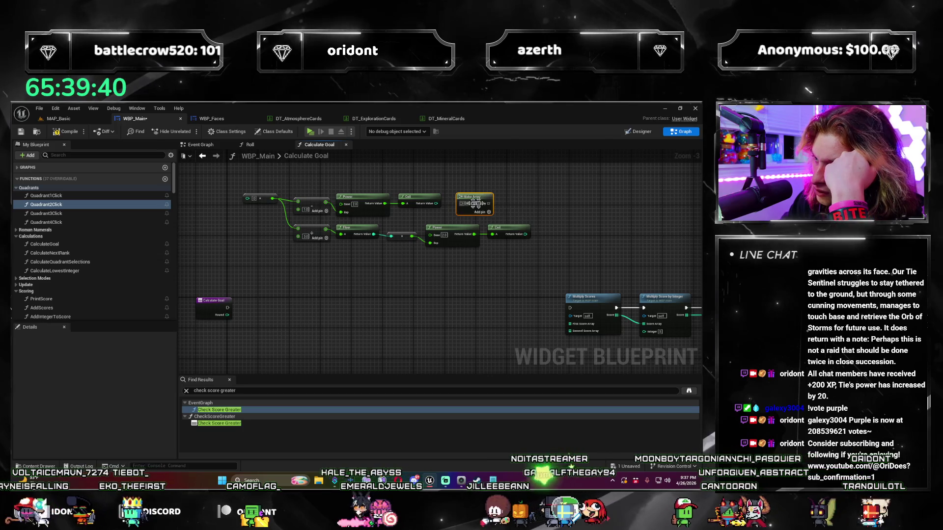
pyautogui.press('Delete')
pyautogui.moveTo(479, 307); pyautogui.dragTo(510, 312)
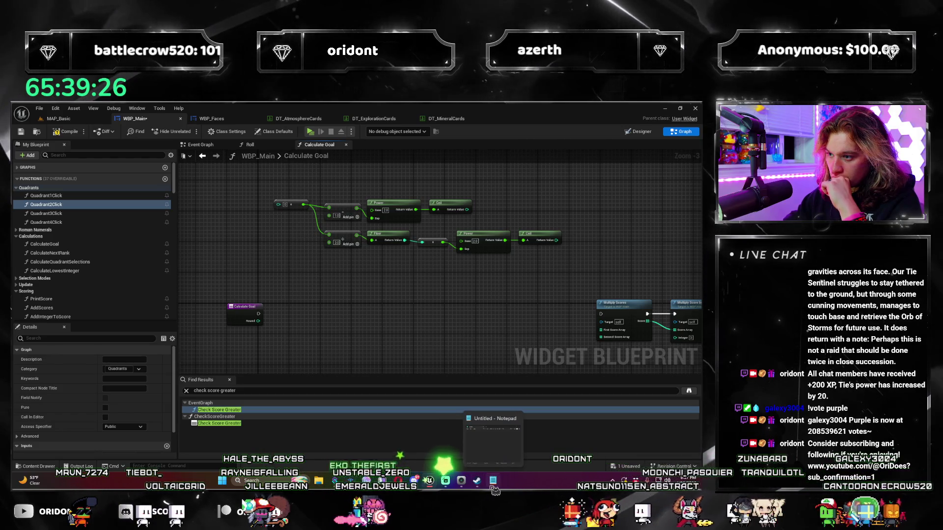
# Step: Launch Calculator by searching 'cal' and move it to the top-left, clear of the graph
pyautogui.click(494, 488)
pyautogui.click(491, 487)
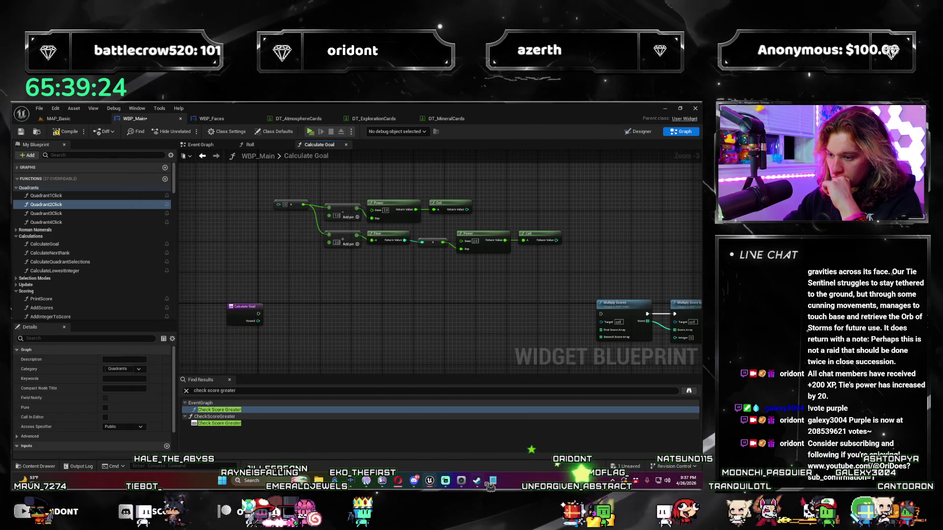
pyautogui.click(270, 479)
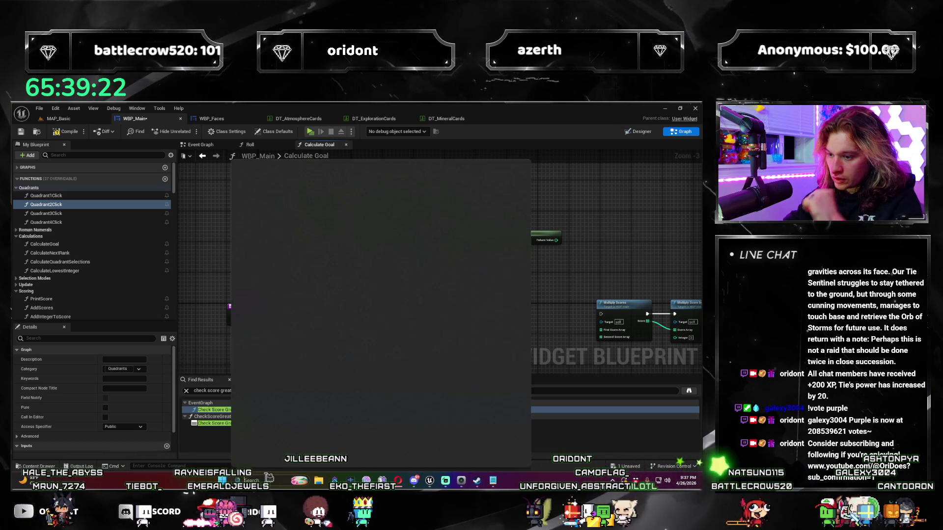
pyautogui.write('cal')
pyautogui.press('Return')
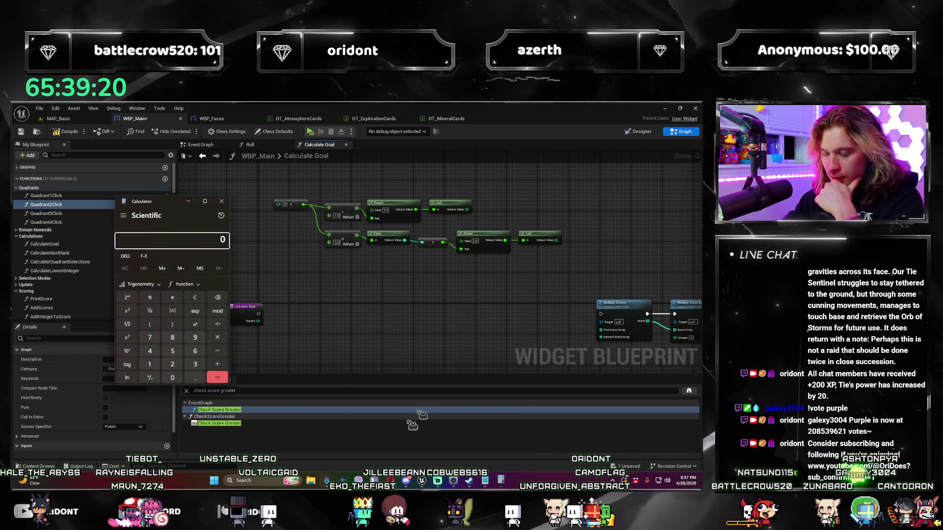
pyautogui.moveTo(164, 206); pyautogui.dragTo(121, 217)
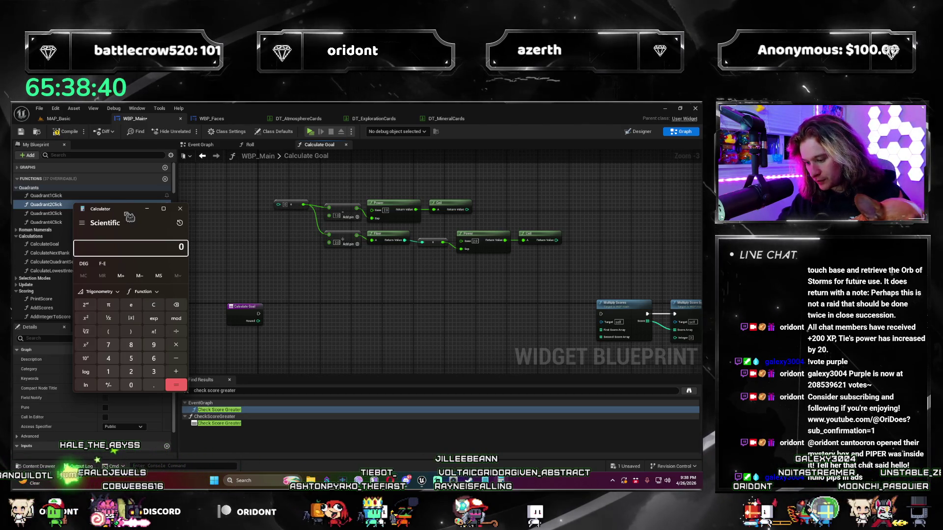
# Step: Compute 2×2×2 and powers of 3 up to 27×3 = 81, then close Calculator
pyautogui.write('2')
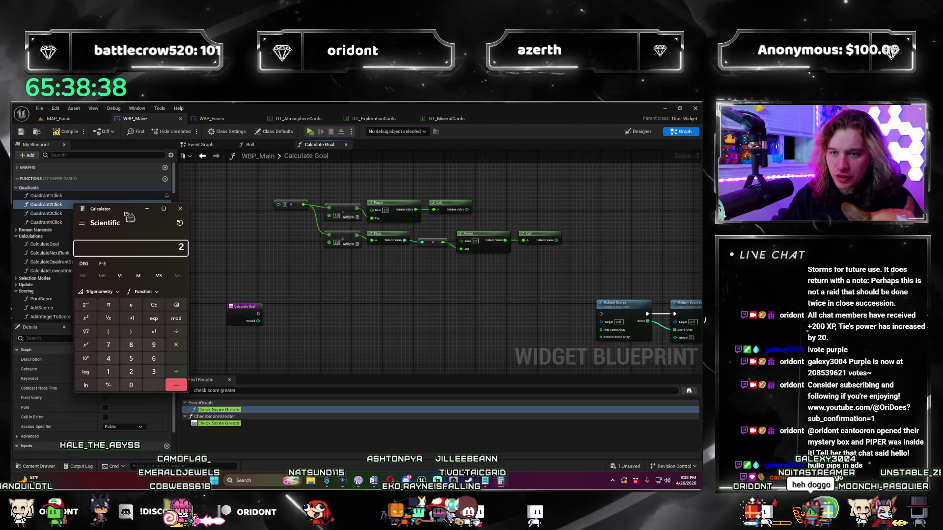
pyautogui.write('*2=*')
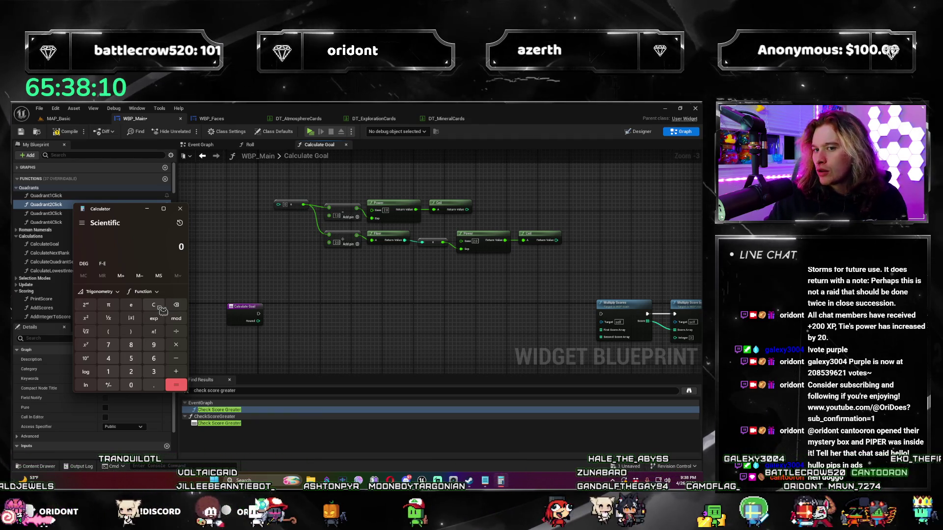
pyautogui.write('2')
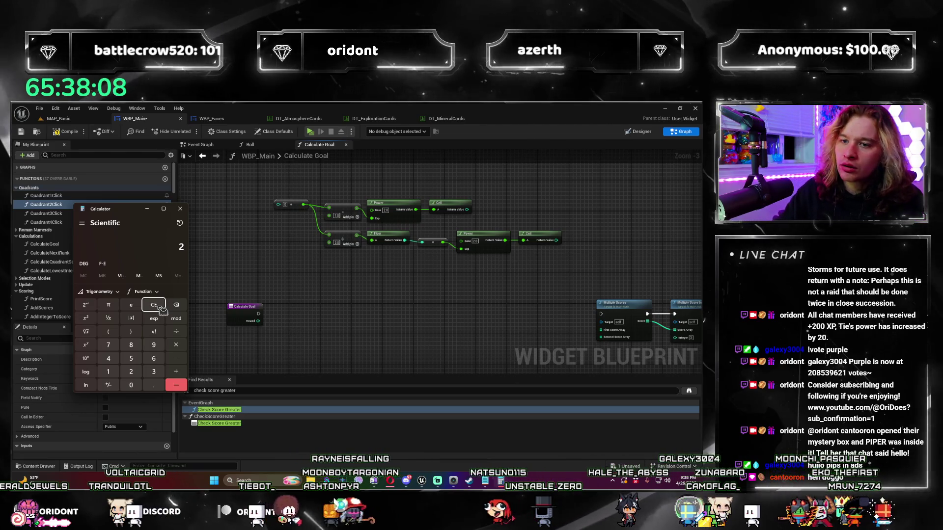
pyautogui.write('*')
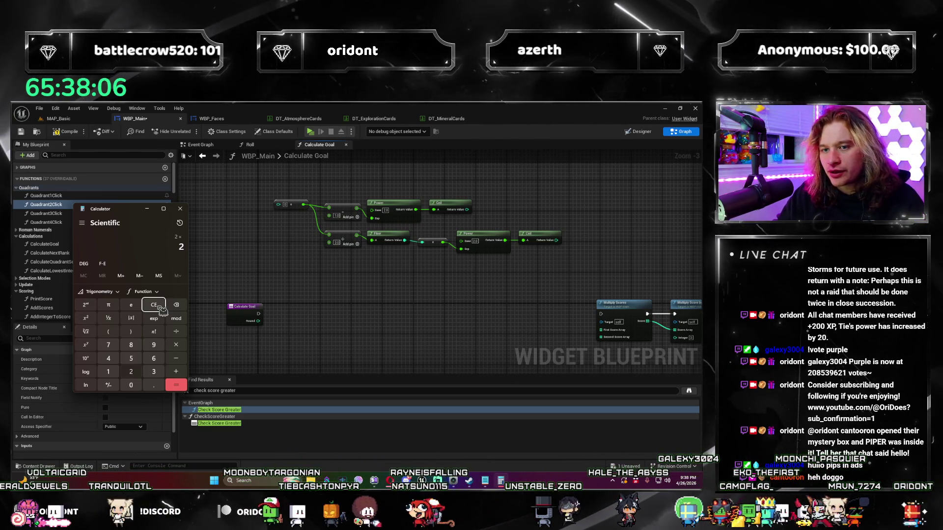
pyautogui.write('2*')
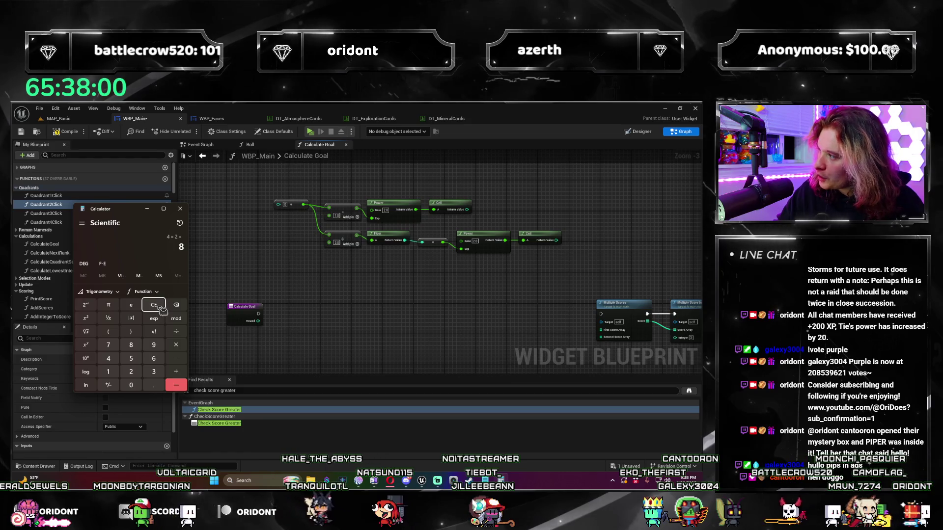
pyautogui.write('*')
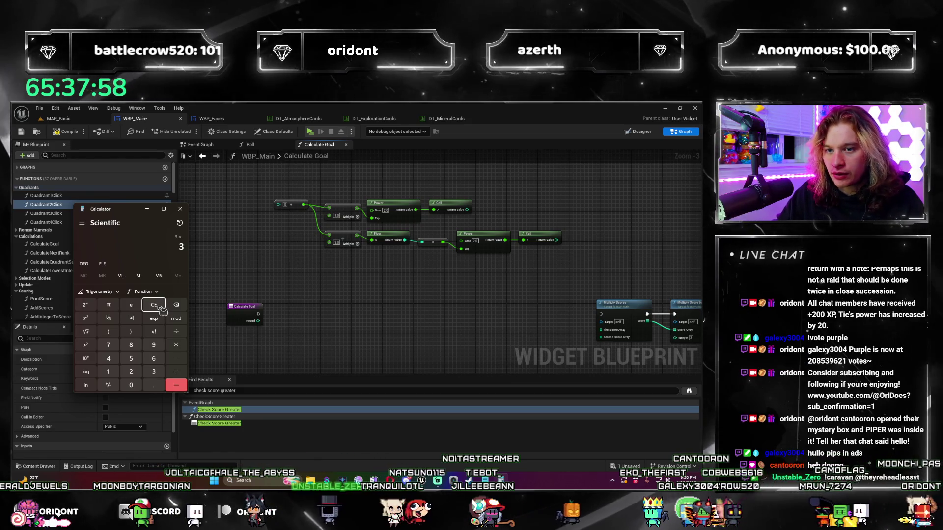
pyautogui.write('9')
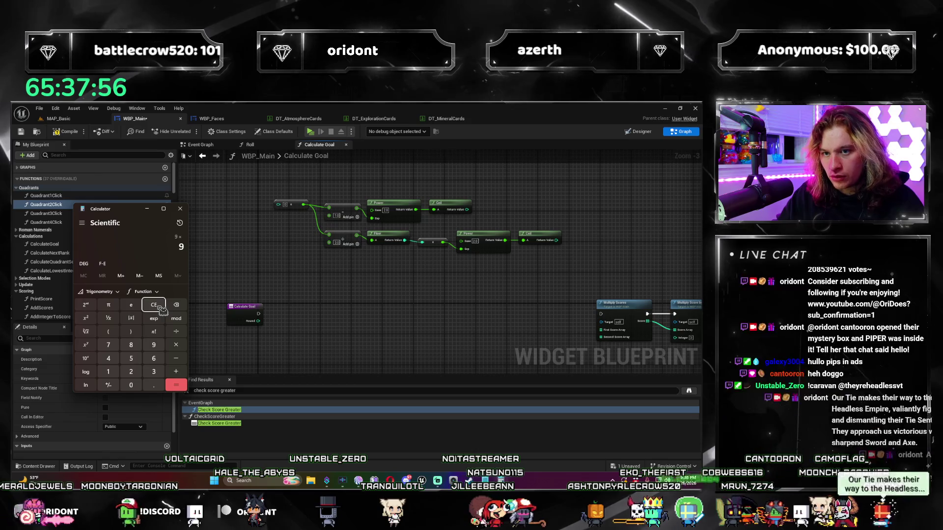
pyautogui.press('Return')
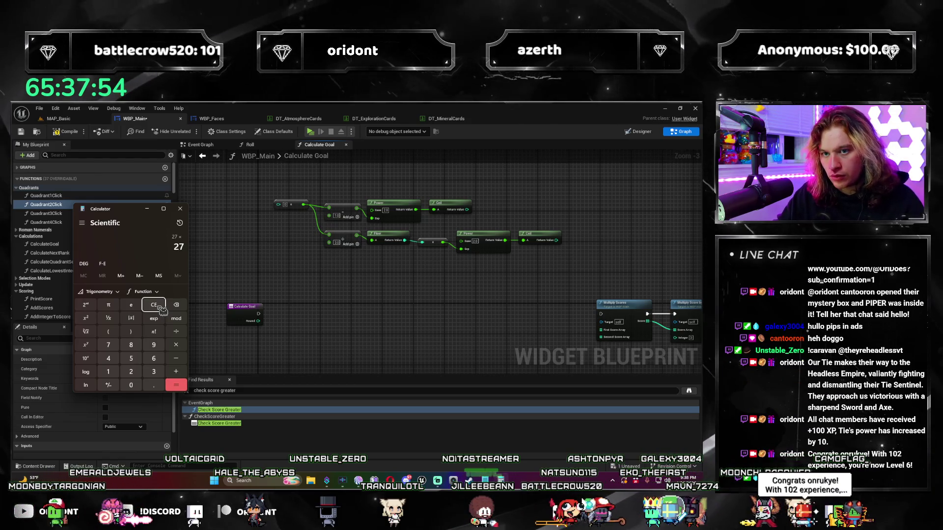
pyautogui.write('3 =')
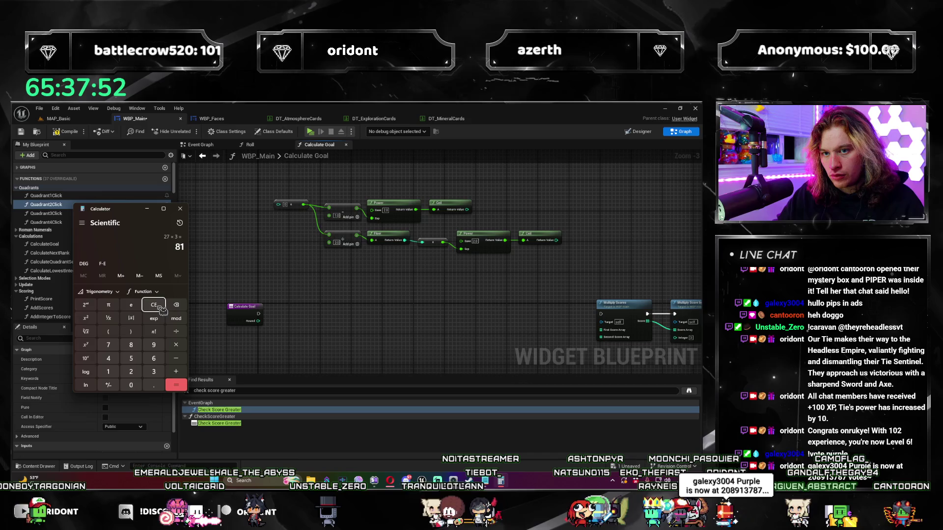
pyautogui.click(180, 212)
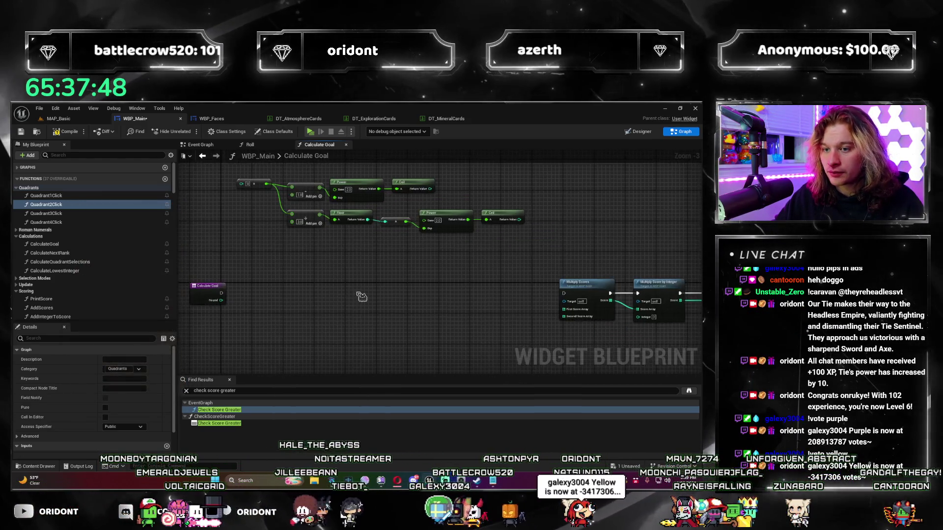
# Step: Add a For Loop beside Calculate Goal with Round wired into its Last Index
pyautogui.scroll(1, 468, 247)
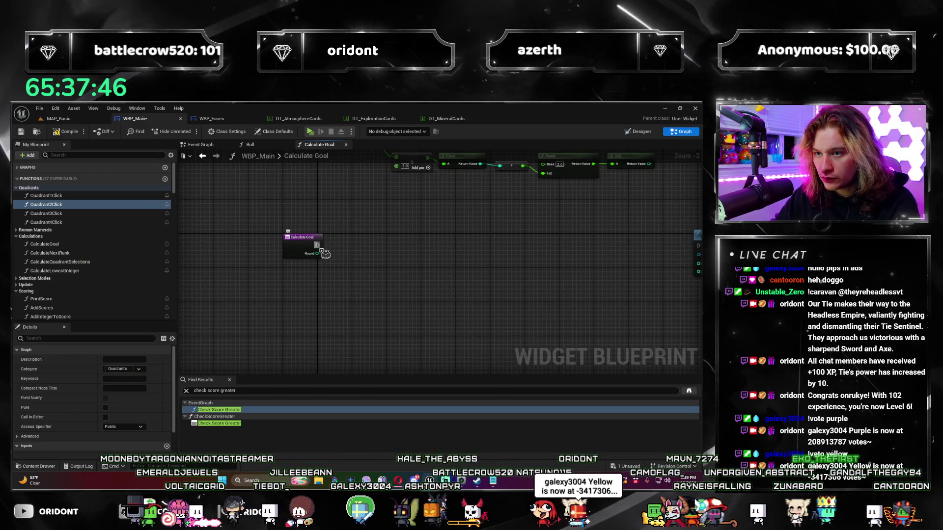
pyautogui.moveTo(322, 254); pyautogui.dragTo(366, 281)
pyautogui.write('loop')
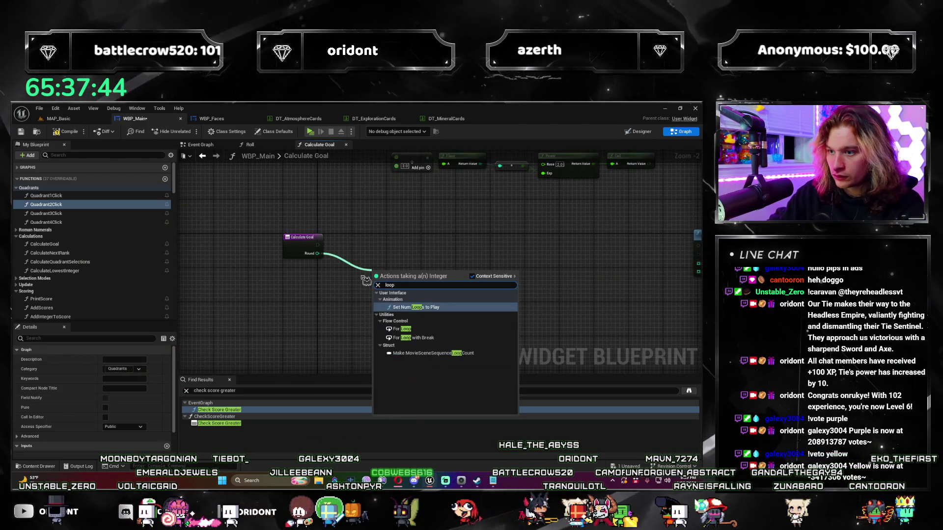
pyautogui.press('Return')
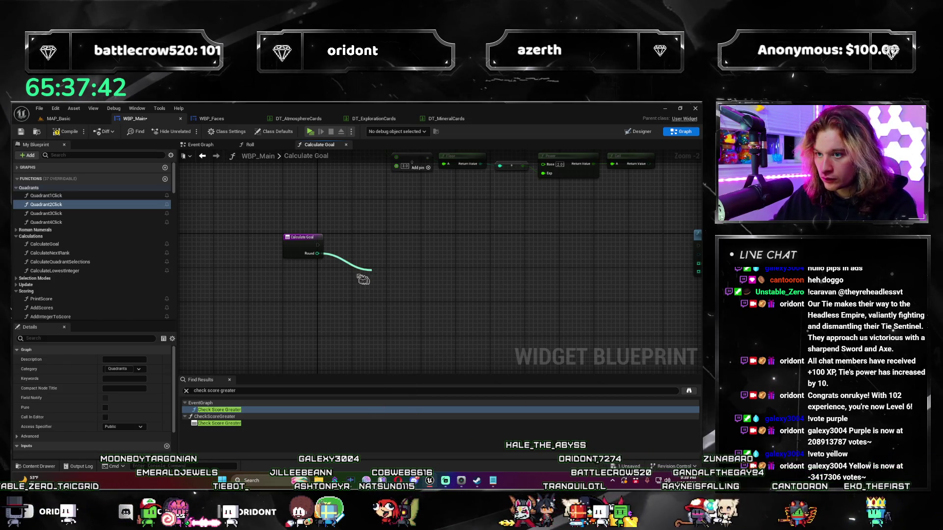
pyautogui.moveTo(402, 270); pyautogui.dragTo(381, 246)
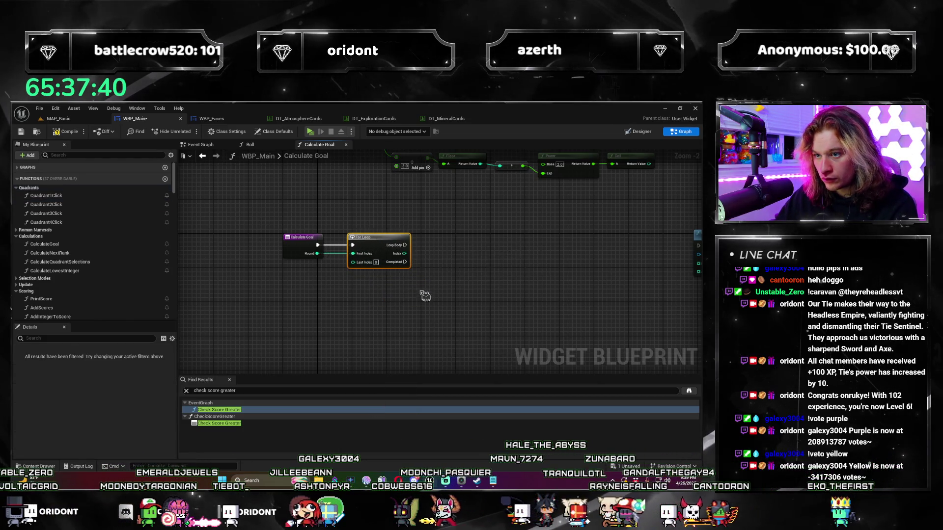
pyautogui.scroll(2, 425, 296)
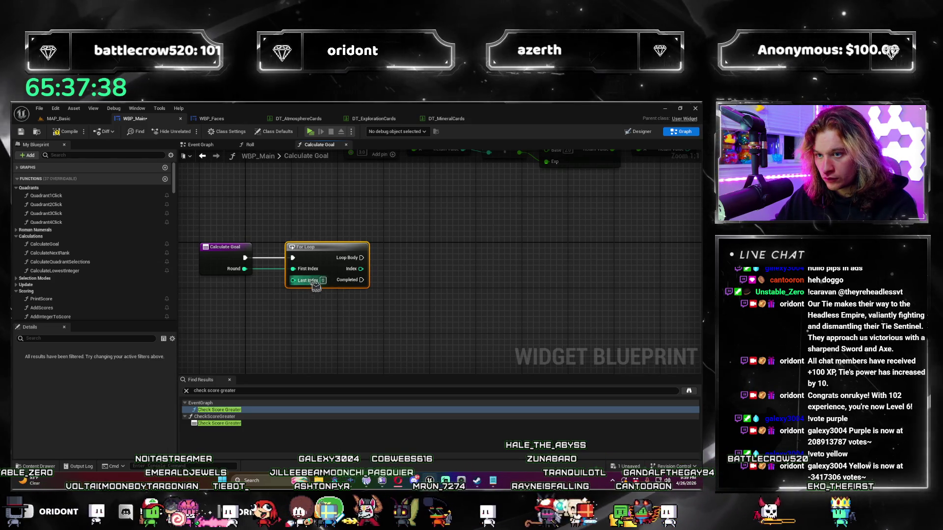
pyautogui.moveTo(293, 270); pyautogui.dragTo(293, 281)
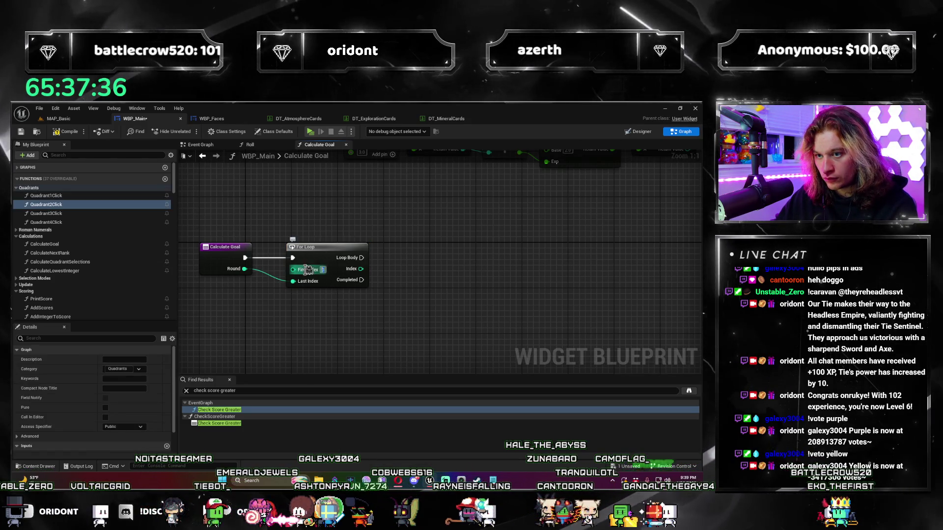
pyautogui.click(333, 255)
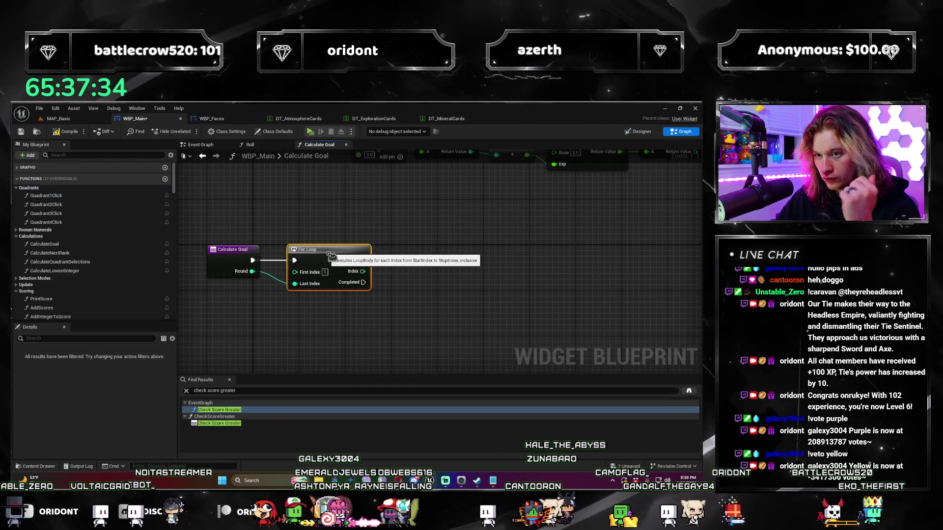
# Step: Move the Multiply Scores, Multiply Score by Integer and Return nodes next to the For Loop
pyautogui.scroll(-3, 327, 256)
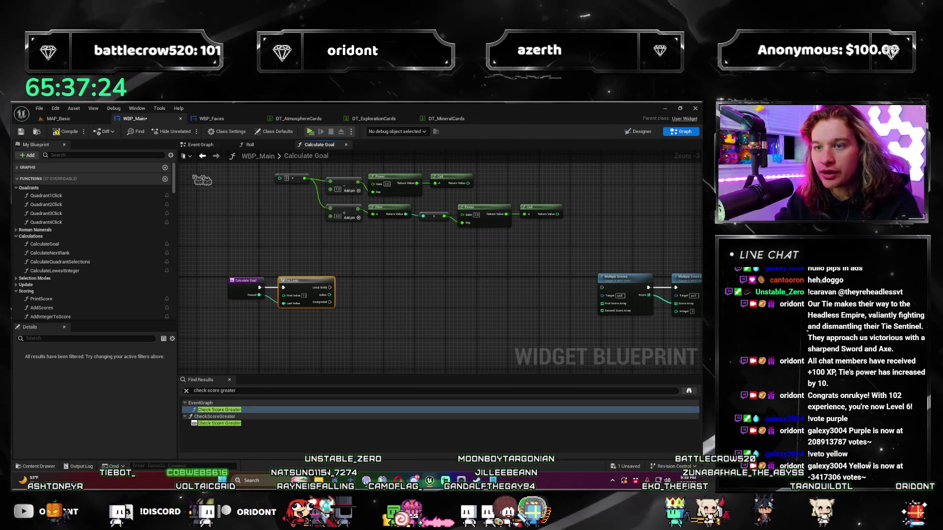
pyautogui.scroll(-5, 174, 183)
pyautogui.moveTo(175, 190)
pyautogui.mouseDown()
pyautogui.moveTo(157, 285)
pyautogui.moveTo(125, 332)
pyautogui.mouseUp()
pyautogui.scroll(2, 408, 305)
pyautogui.moveTo(174, 310); pyautogui.dragTo(173, 182)
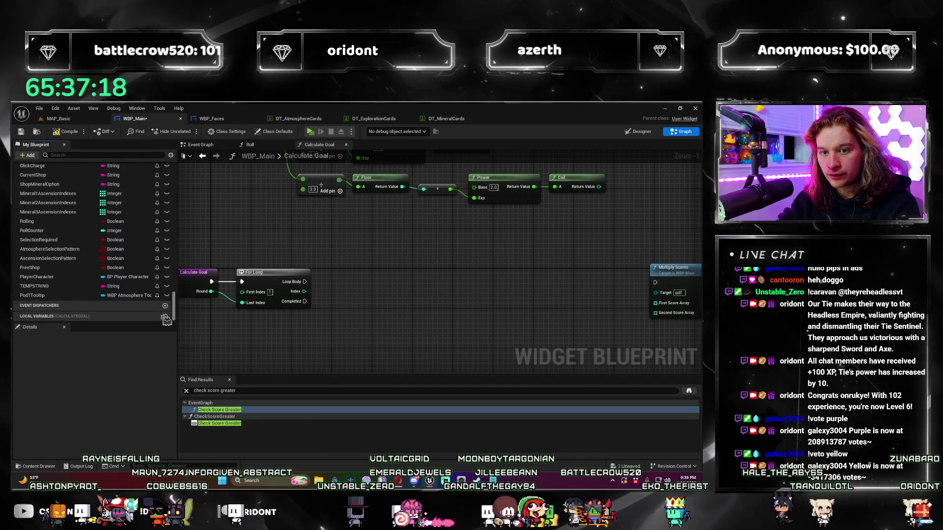
pyautogui.moveTo(389, 310)
pyautogui.mouseDown()
pyautogui.moveTo(364, 310)
pyautogui.moveTo(407, 284)
pyautogui.mouseUp()
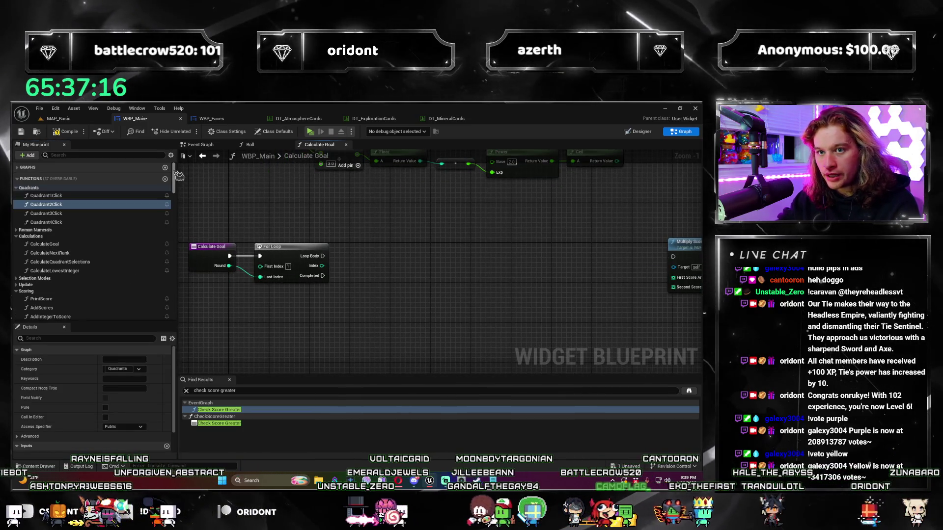
pyautogui.moveTo(475, 312); pyautogui.dragTo(383, 315)
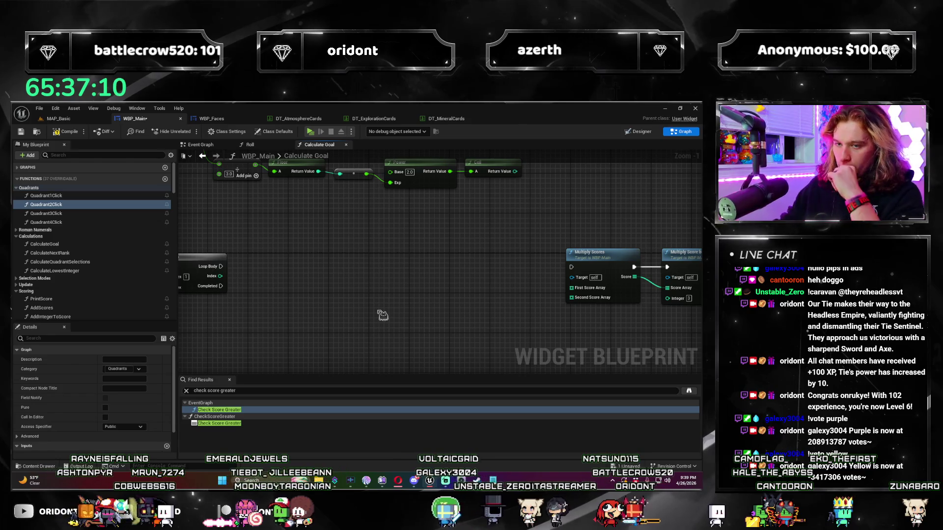
pyautogui.scroll(-4, 373, 265)
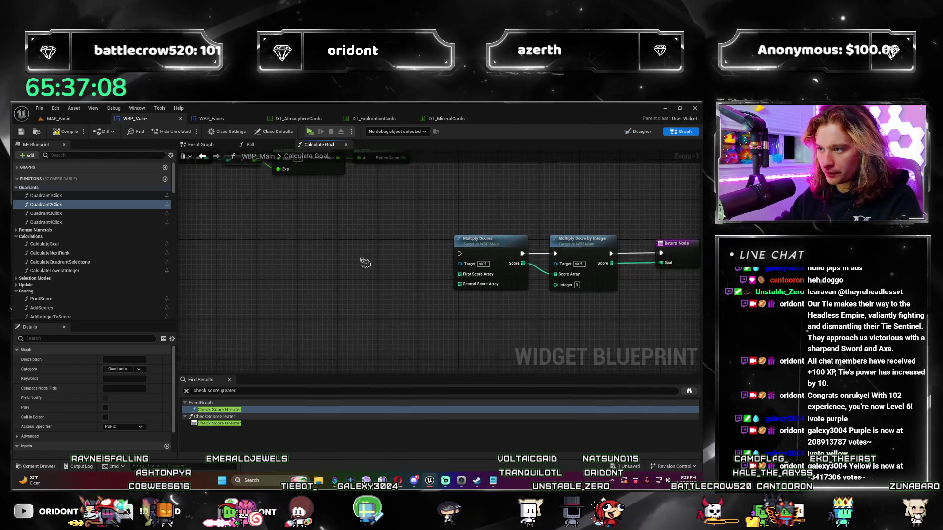
pyautogui.scroll(2, 366, 307)
pyautogui.moveTo(366, 307); pyautogui.dragTo(502, 323)
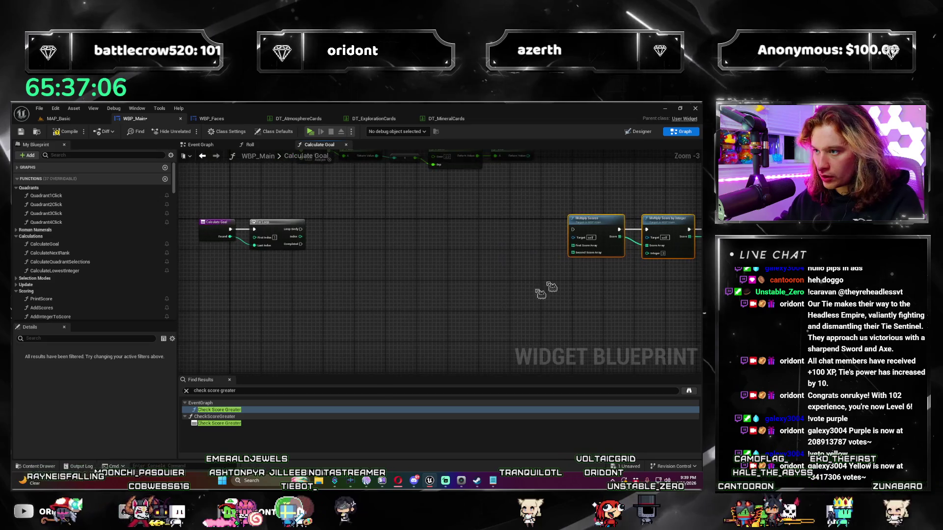
pyautogui.moveTo(588, 229)
pyautogui.mouseDown()
pyautogui.moveTo(449, 227)
pyautogui.moveTo(457, 231)
pyautogui.mouseUp()
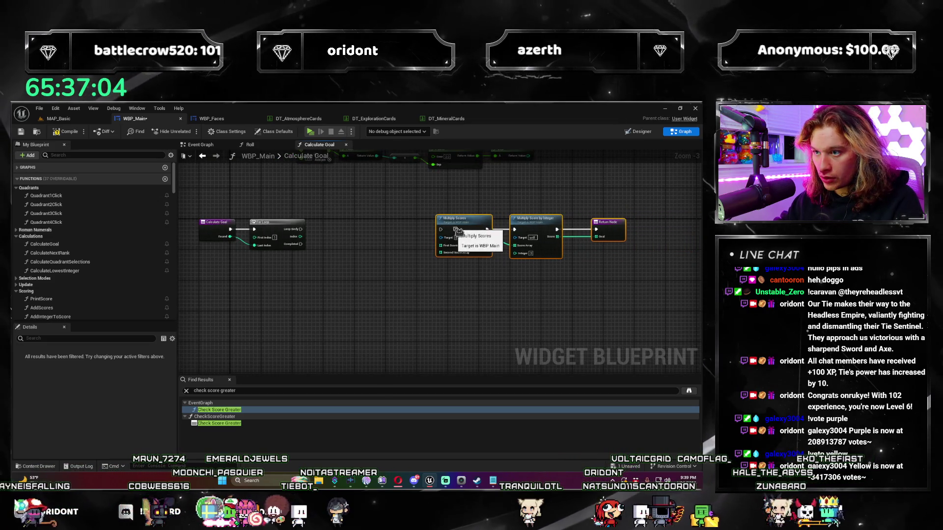
pyautogui.scroll(3, 375, 263)
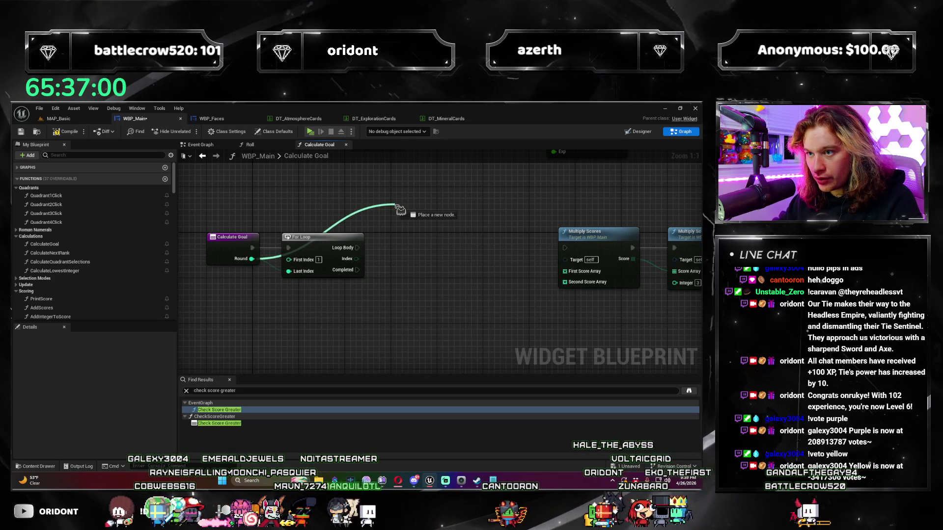
pyautogui.moveTo(320, 316); pyautogui.dragTo(281, 303)
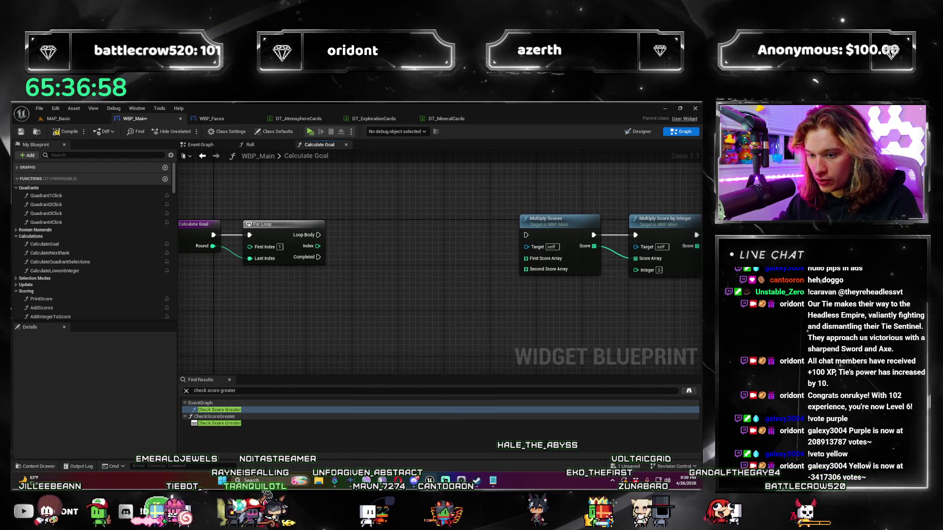
pyautogui.press('super')
pyautogui.write('calc')
pyautogui.press('Return')
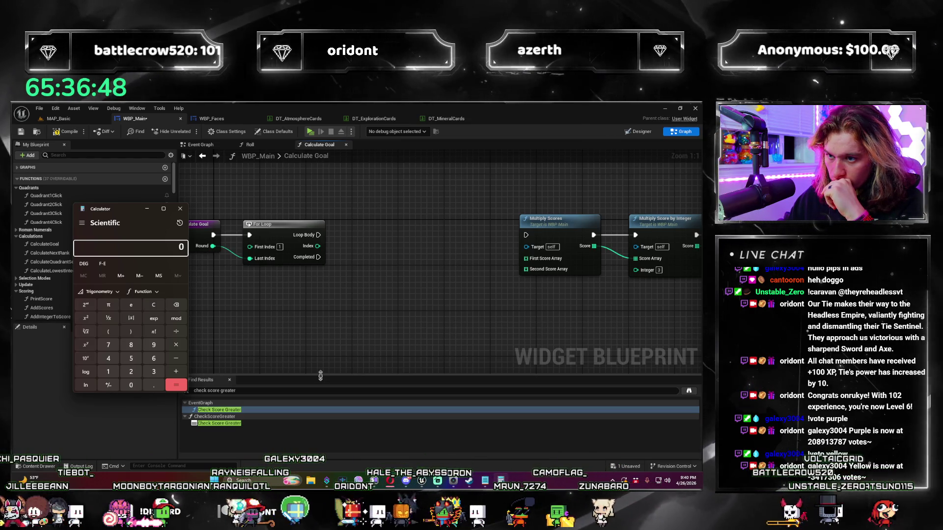
pyautogui.write('2*')
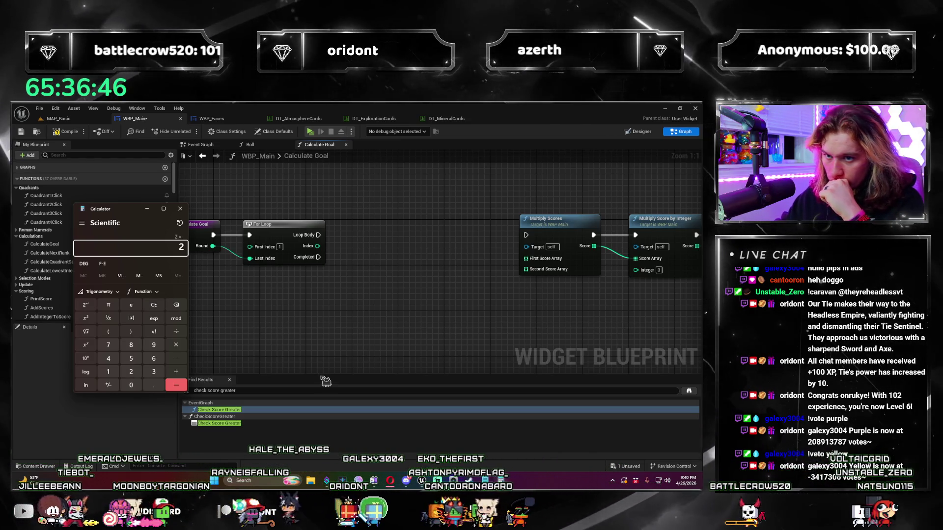
pyautogui.write('2')
pyautogui.press('Return')
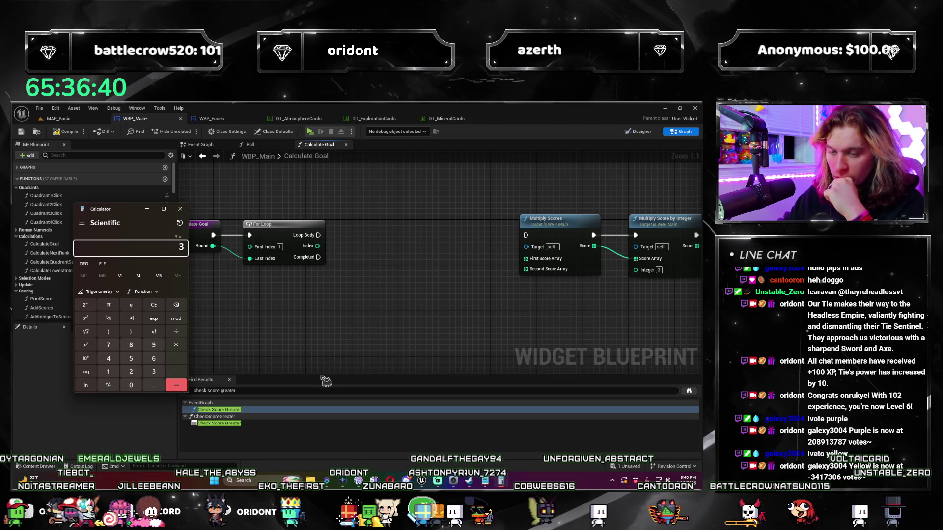
pyautogui.press('Return')
pyautogui.press('Return')
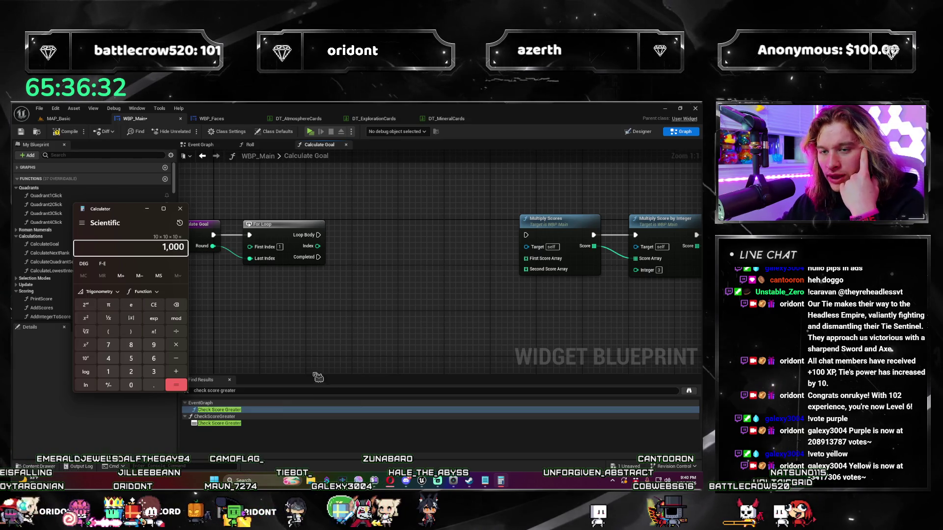
pyautogui.click(179, 210)
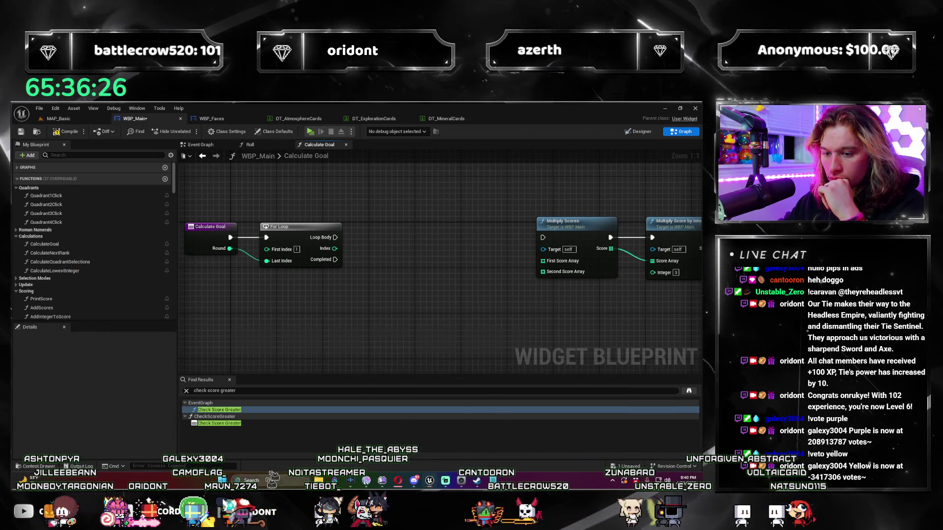
pyautogui.press('super+s')
pyautogui.write('calc')
pyautogui.press('Return')
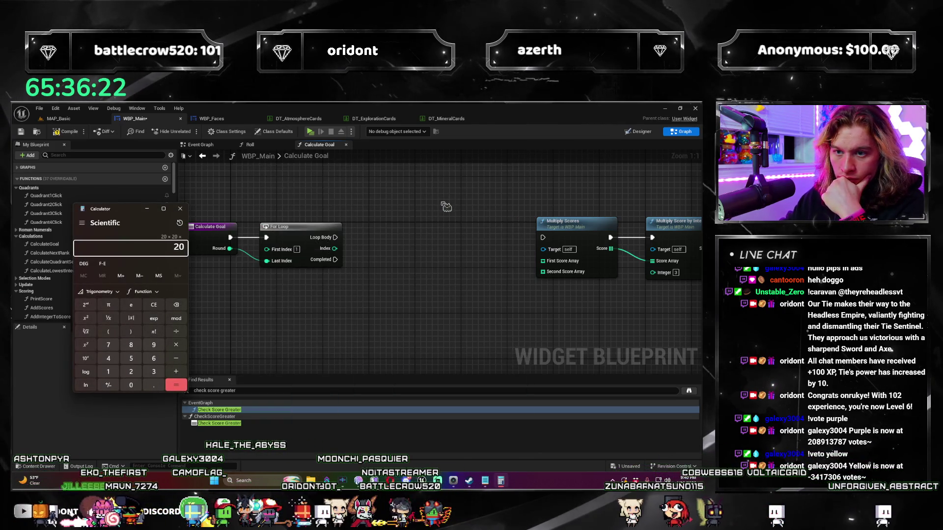
pyautogui.click(185, 213)
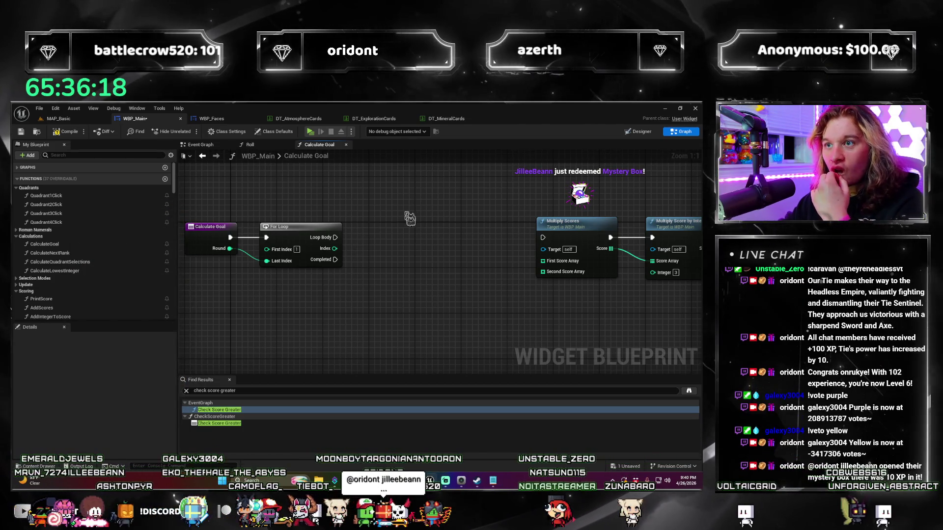
pyautogui.moveTo(466, 266)
pyautogui.mouseDown()
pyautogui.moveTo(436, 263)
pyautogui.moveTo(460, 269)
pyautogui.mouseUp()
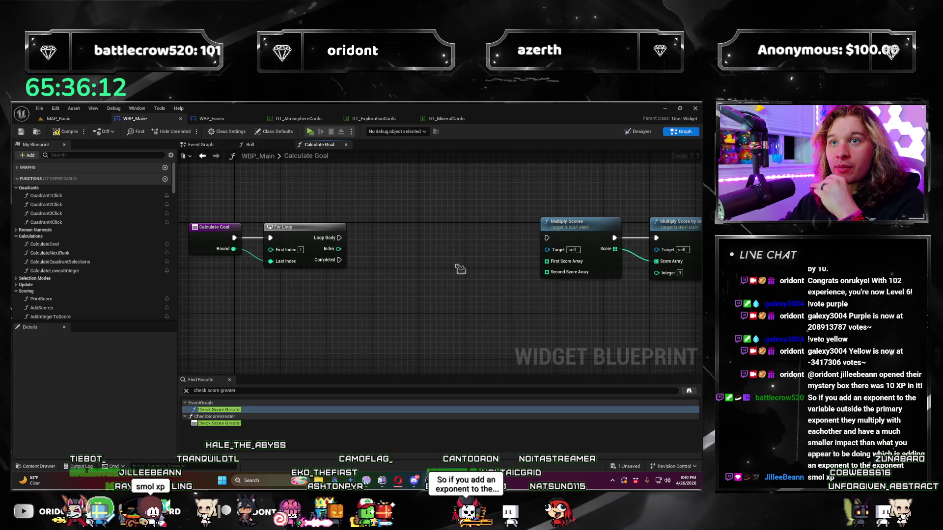
pyautogui.moveTo(433, 158)
pyautogui.mouseDown()
pyautogui.moveTo(442, 211)
pyautogui.moveTo(429, 238)
pyautogui.moveTo(444, 255)
pyautogui.moveTo(422, 284)
pyautogui.mouseUp()
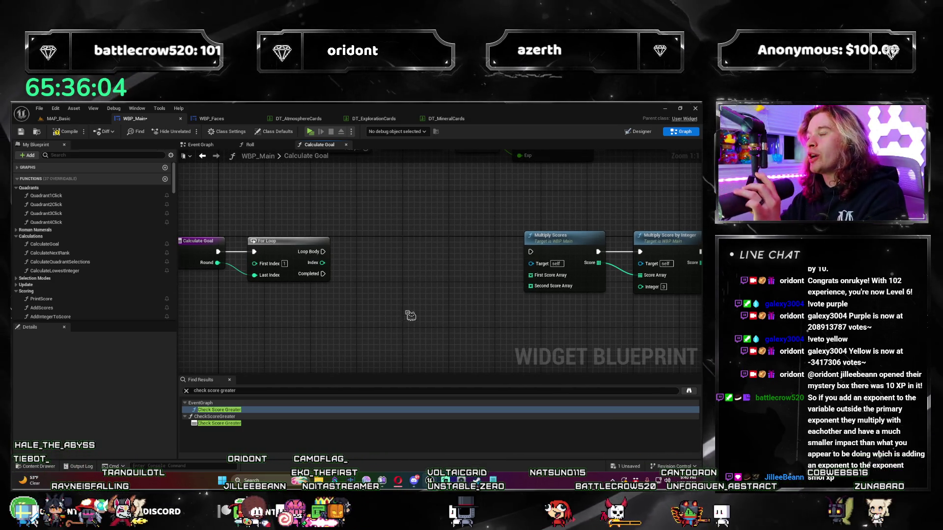
pyautogui.scroll(-2, 410, 274)
pyautogui.moveTo(393, 288)
pyautogui.mouseDown()
pyautogui.moveTo(473, 331)
pyautogui.moveTo(368, 316)
pyautogui.moveTo(432, 295)
pyautogui.mouseUp()
pyautogui.scroll(1, 467, 313)
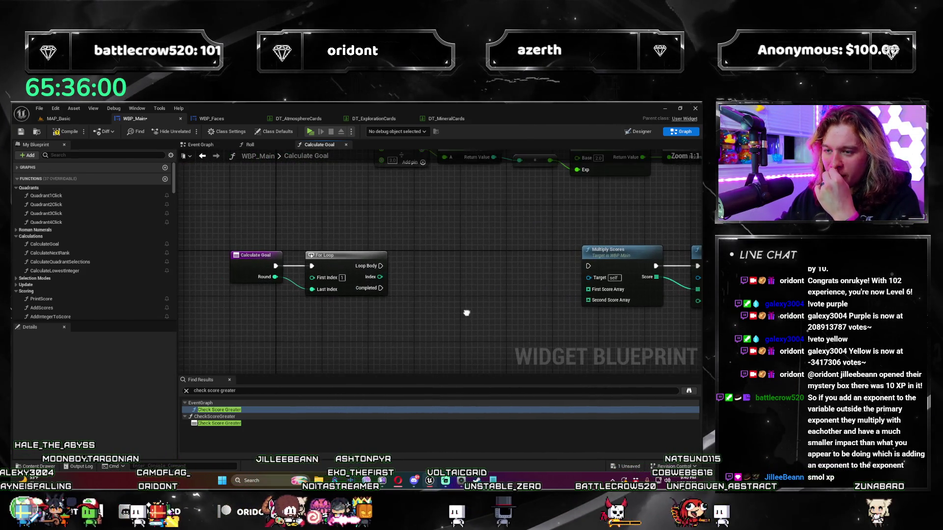
pyautogui.moveTo(372, 326); pyautogui.dragTo(371, 337)
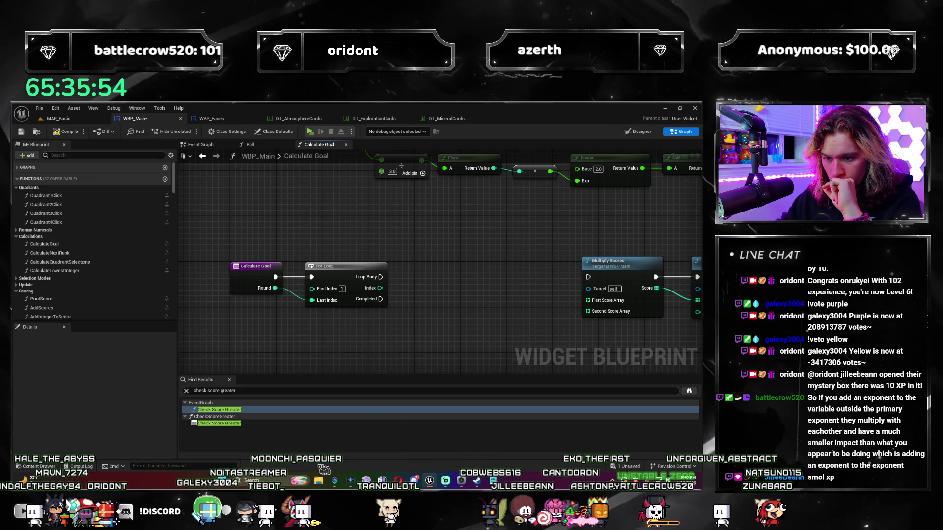
# Step: Compute 100×100 and 160,000×20 in Calculator, then close it
pyautogui.click(272, 477)
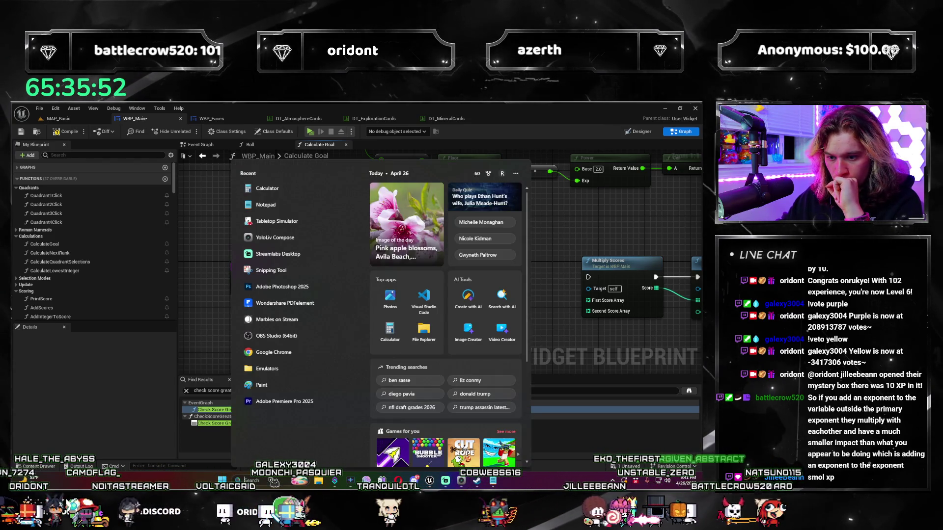
pyautogui.write('calc')
pyautogui.press('Return')
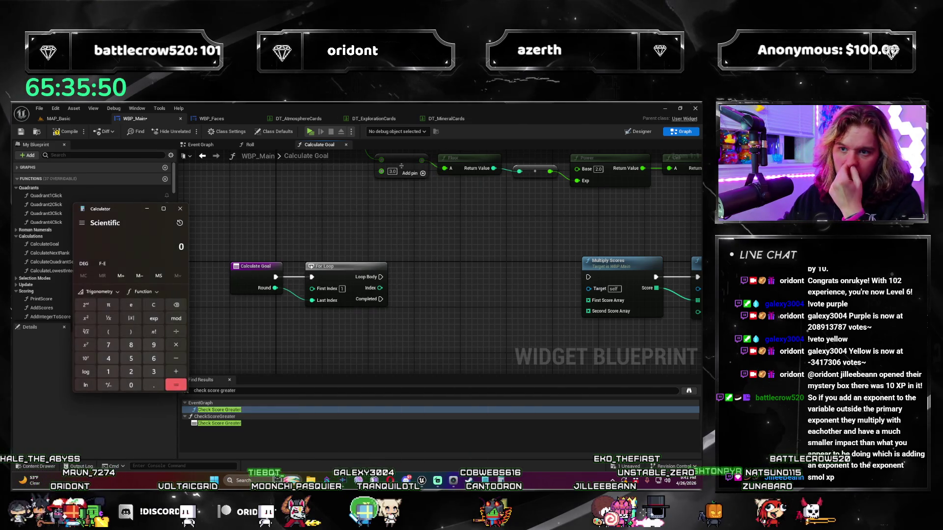
pyautogui.write('0*')
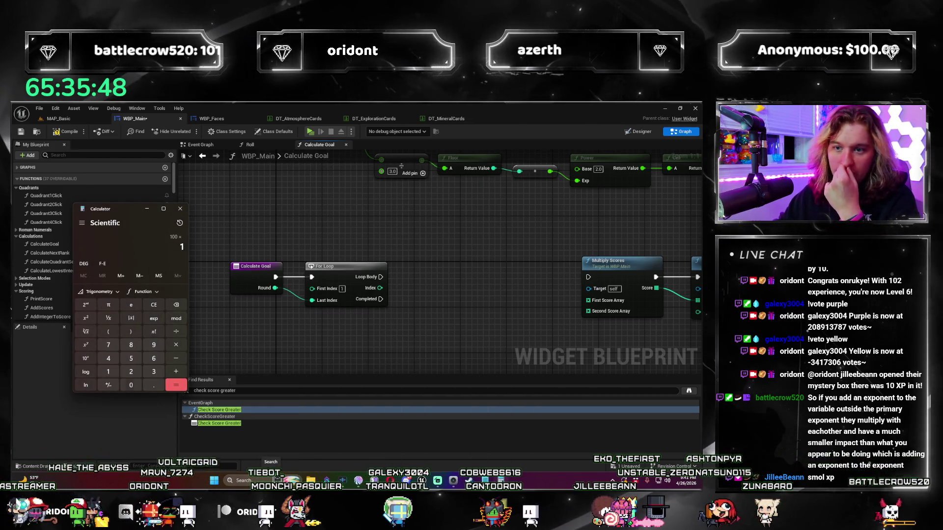
pyautogui.press('Return')
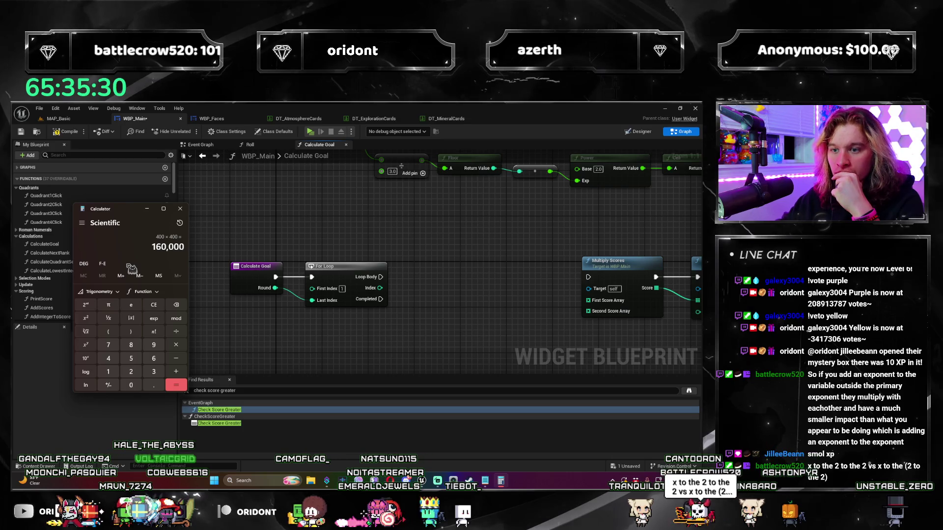
pyautogui.write('20')
pyautogui.press('Return')
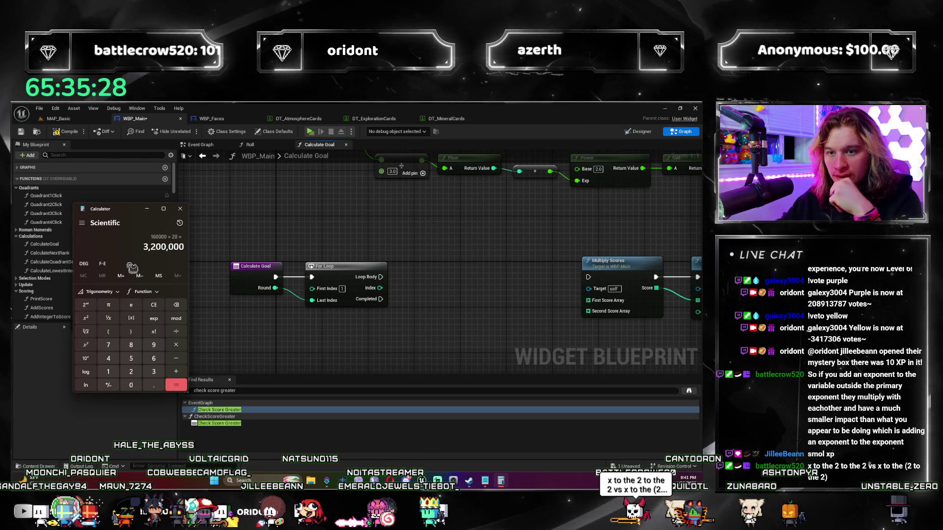
pyautogui.click(180, 209)
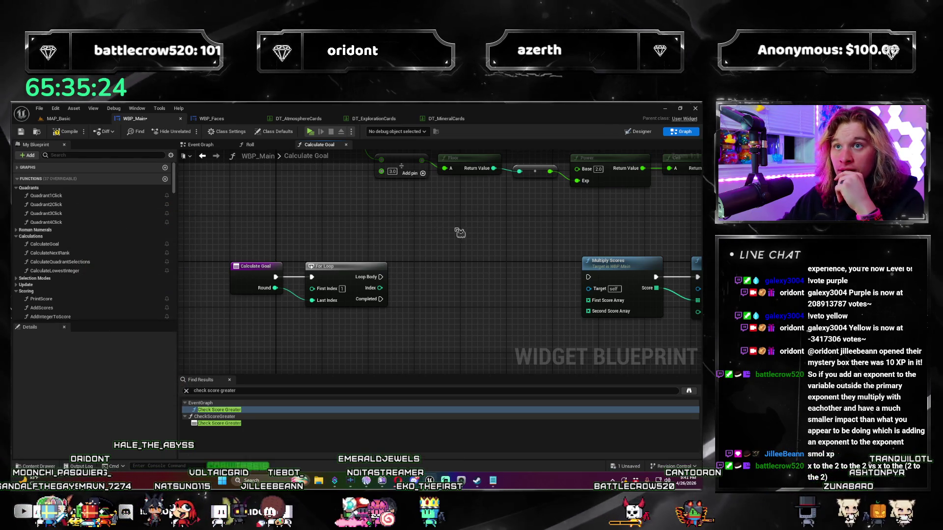
# Step: Reopen Calculator and compute 160,000×160,000 and 10,000×10,000 = 100,000,000
pyautogui.moveTo(459, 233); pyautogui.dragTo(427, 229)
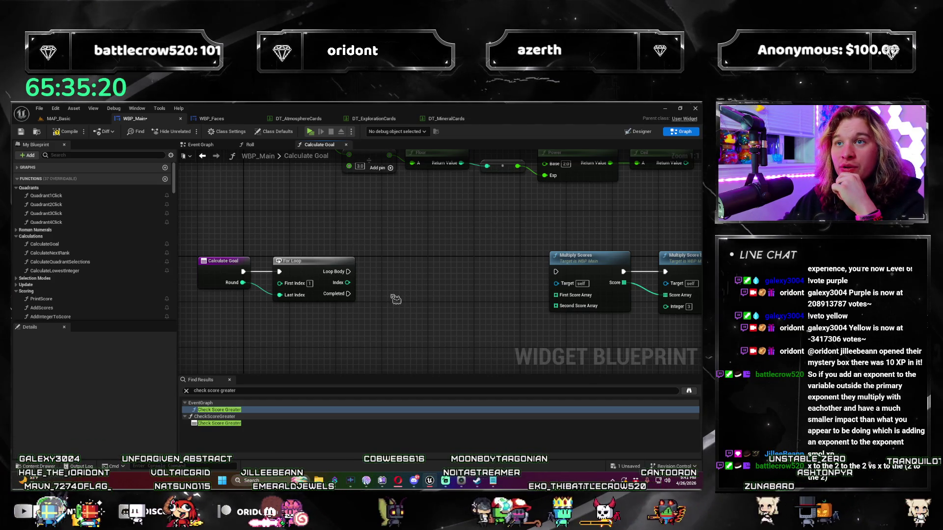
pyautogui.moveTo(411, 302); pyautogui.dragTo(433, 294)
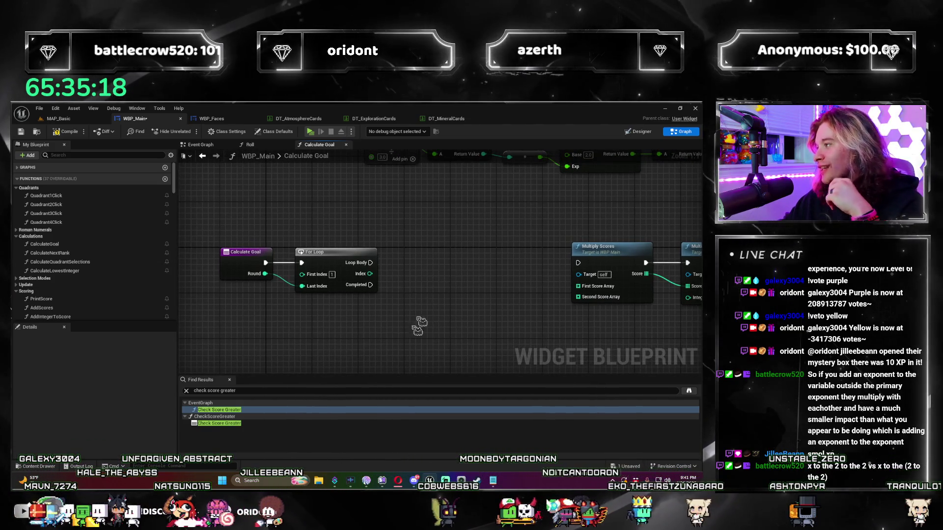
pyautogui.press('super')
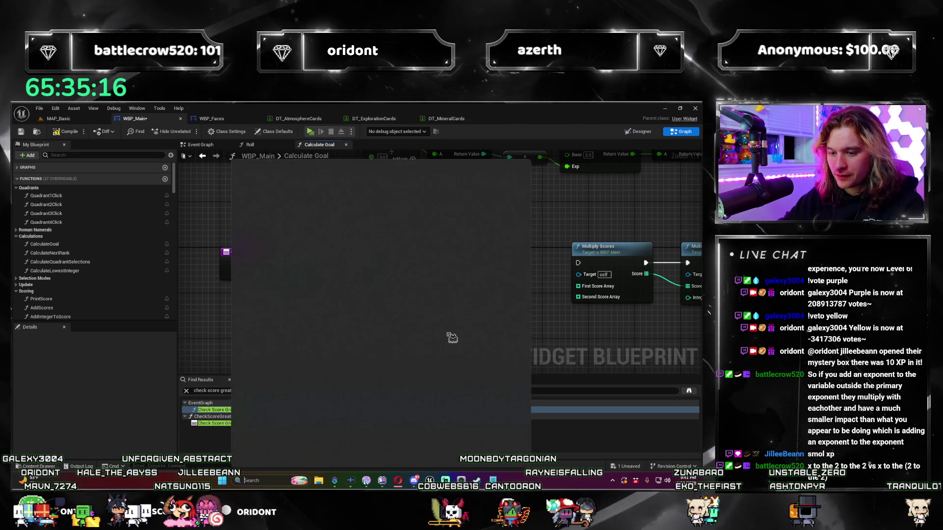
pyautogui.write('calc')
pyautogui.press('Return')
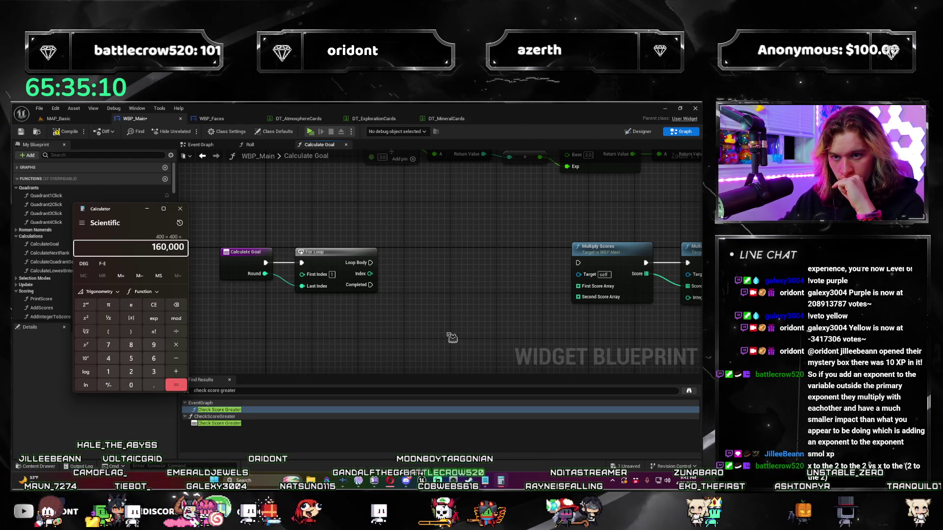
pyautogui.write('160000*')
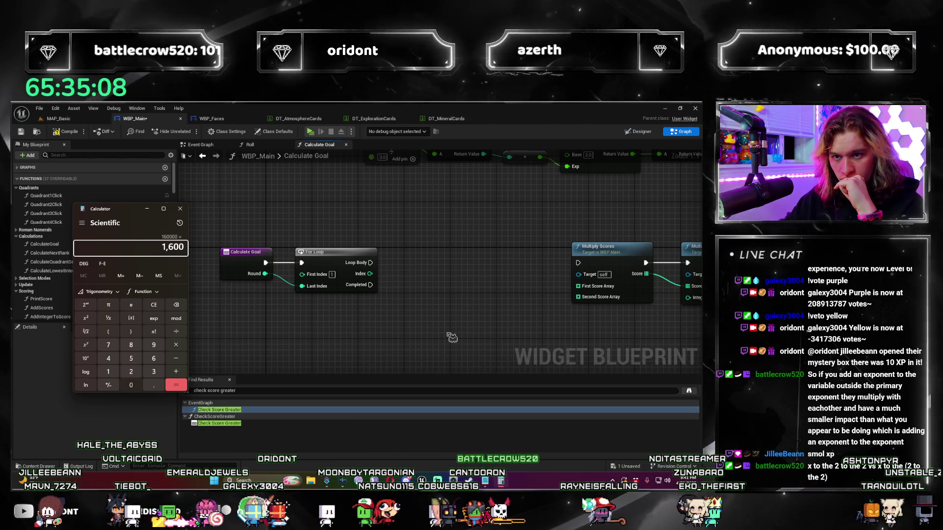
pyautogui.press('Return')
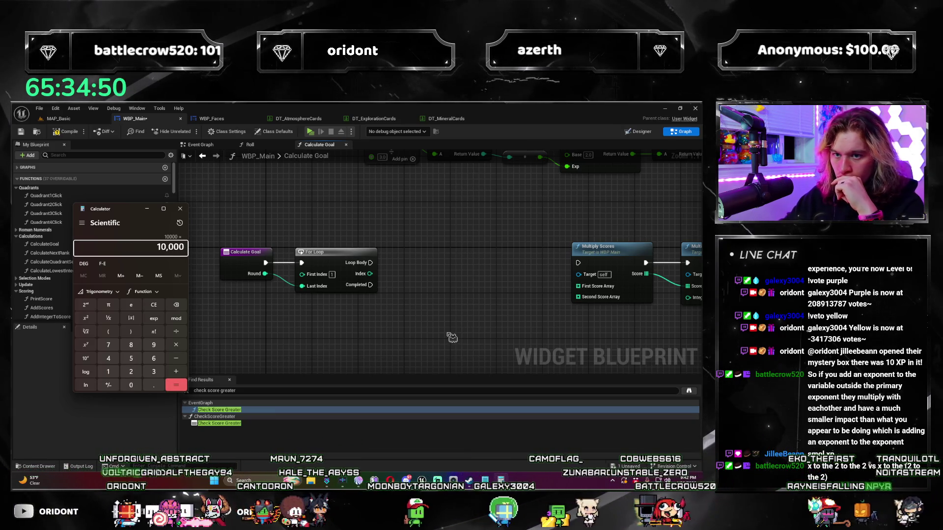
pyautogui.press('Return')
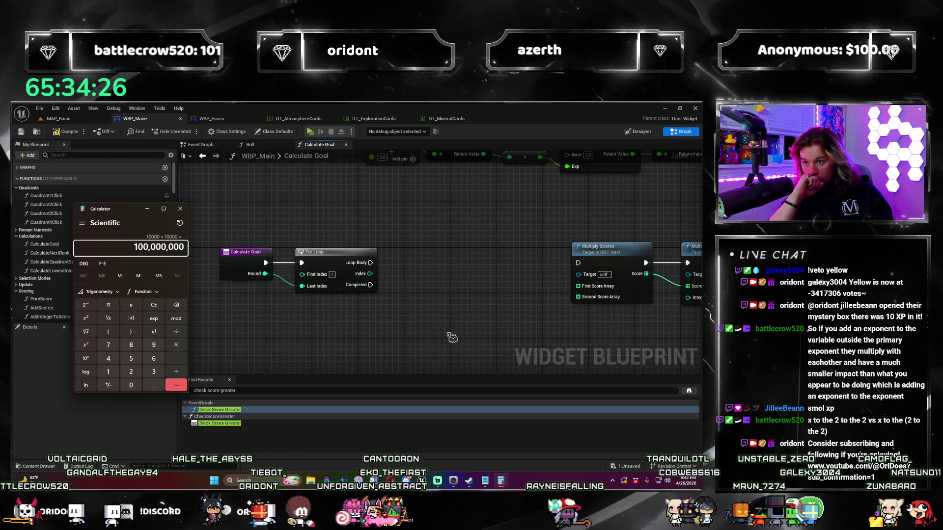
pyautogui.click(452, 338)
# Step: Reposition Multiply Scores to make room between it and the For Loop
pyautogui.moveTo(452, 338)
pyautogui.mouseDown()
pyautogui.moveTo(385, 262)
pyautogui.moveTo(274, 282)
pyautogui.moveTo(285, 277)
pyautogui.mouseUp()
pyautogui.scroll(-2, 349, 265)
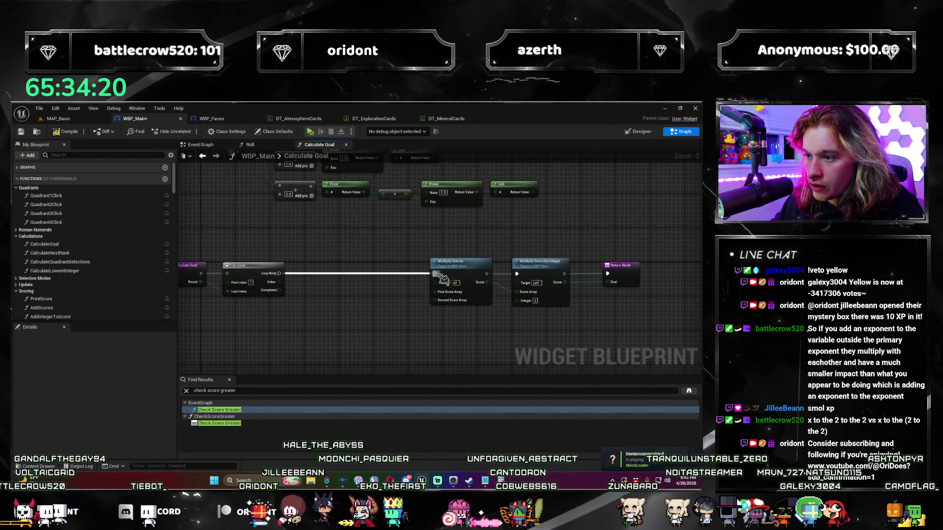
pyautogui.moveTo(443, 279); pyautogui.dragTo(369, 284)
pyautogui.press('Escape')
pyautogui.moveTo(503, 264)
pyautogui.mouseDown()
pyautogui.moveTo(391, 264)
pyautogui.moveTo(431, 271)
pyautogui.moveTo(590, 255)
pyautogui.moveTo(572, 251)
pyautogui.mouseUp()
pyautogui.scroll(2, 438, 269)
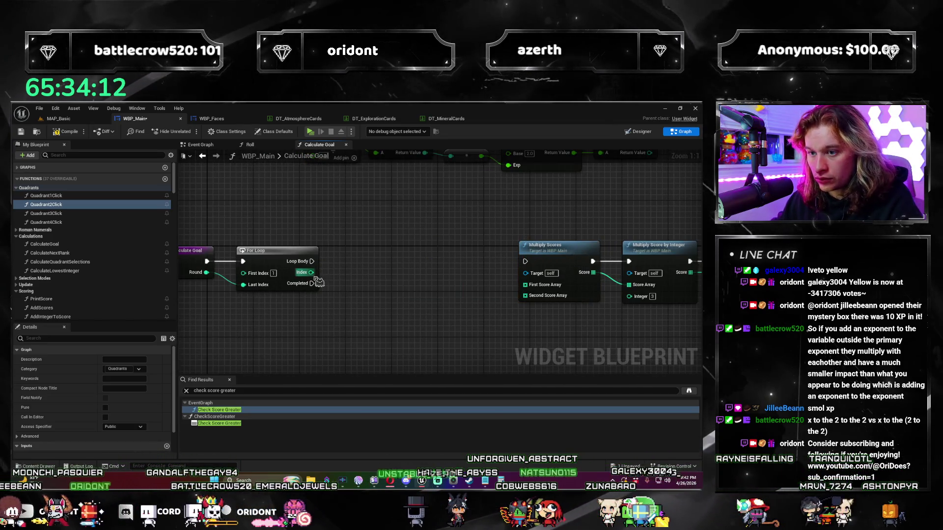
# Step: Add an Add Integer to Score node wired from the For Loop's Index, placed after the loop
pyautogui.moveTo(350, 281); pyautogui.dragTo(350, 281)
pyautogui.write('tos core')
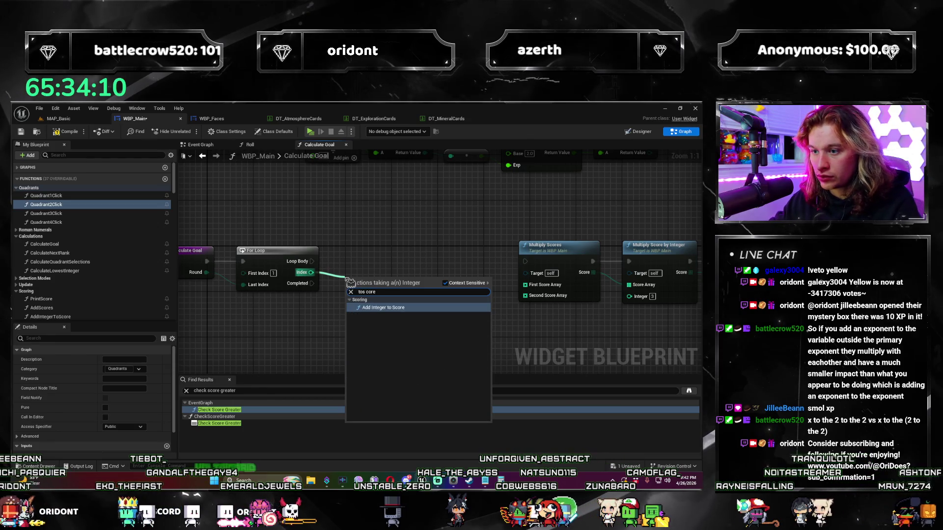
pyautogui.press('Return')
pyautogui.moveTo(373, 289)
pyautogui.mouseDown()
pyautogui.moveTo(405, 262)
pyautogui.moveTo(422, 262)
pyautogui.mouseUp()
pyautogui.rightClick(399, 295)
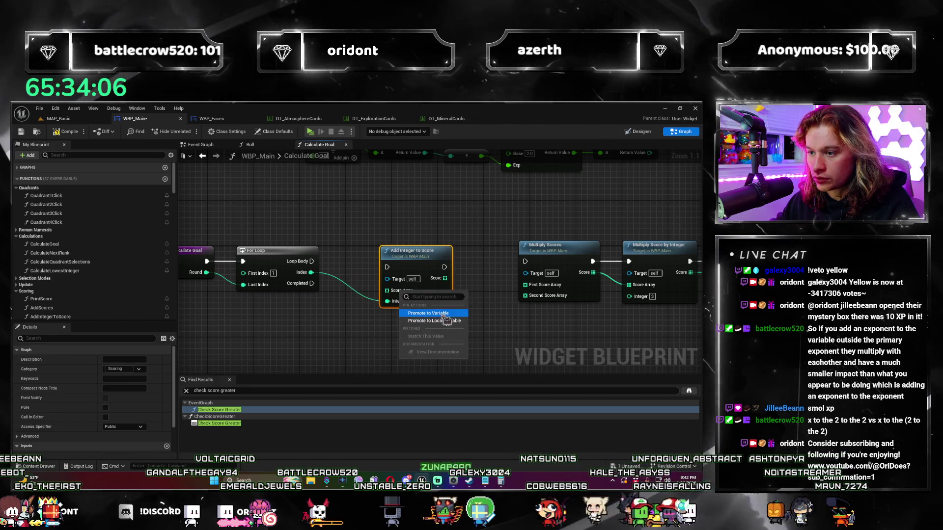
# Step: Feed its Score Array from a new Make Array node placed just below it
pyautogui.moveTo(387, 290)
pyautogui.mouseDown()
pyautogui.moveTo(360, 299)
pyautogui.moveTo(348, 275)
pyautogui.mouseUp()
pyautogui.write('mak')
pyautogui.press('Return')
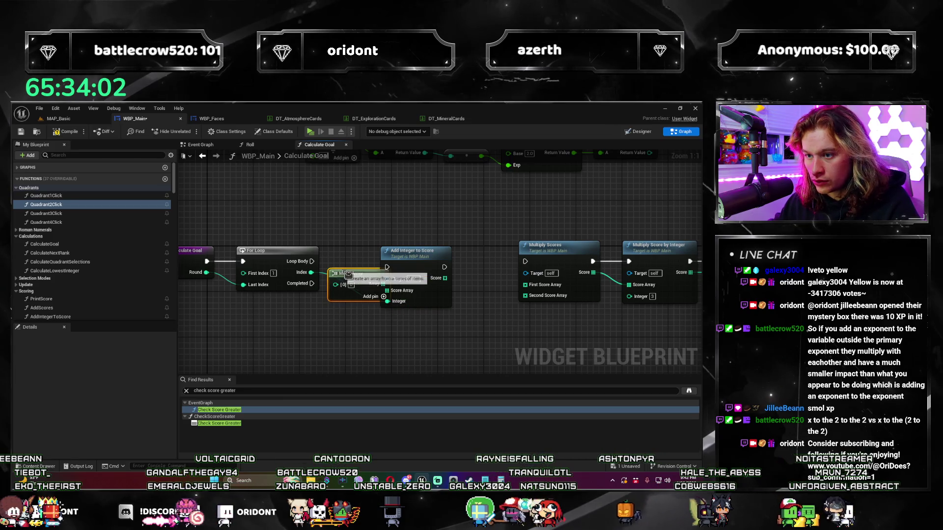
pyautogui.moveTo(420, 252); pyautogui.dragTo(446, 257)
pyautogui.moveTo(369, 274)
pyautogui.mouseDown()
pyautogui.moveTo(366, 316)
pyautogui.moveTo(361, 307)
pyautogui.mouseUp()
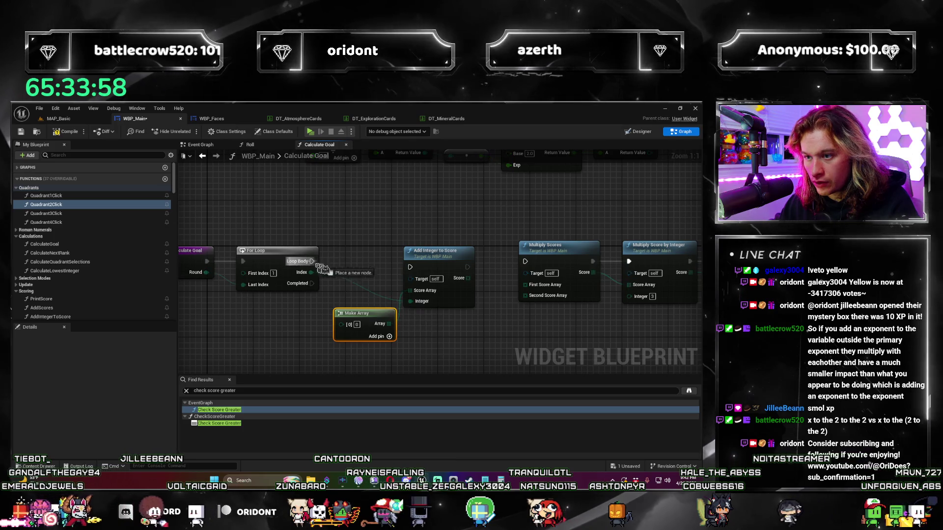
pyautogui.moveTo(434, 266); pyautogui.dragTo(434, 260)
pyautogui.moveTo(367, 319); pyautogui.dragTo(367, 307)
# Step: Switch back to Calculator and evaluate 1 × 1 = 1
pyautogui.moveTo(423, 331); pyautogui.dragTo(421, 316)
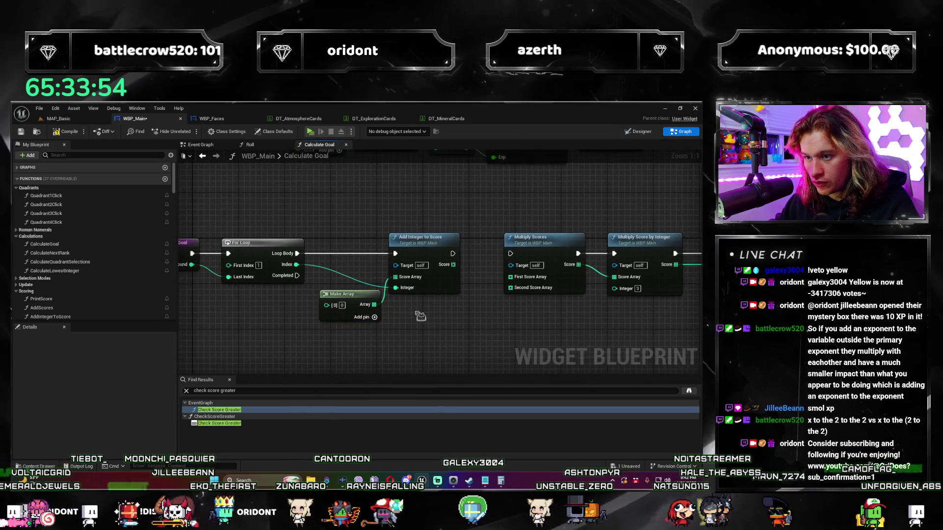
pyautogui.hotkey('alt', 'Tab')
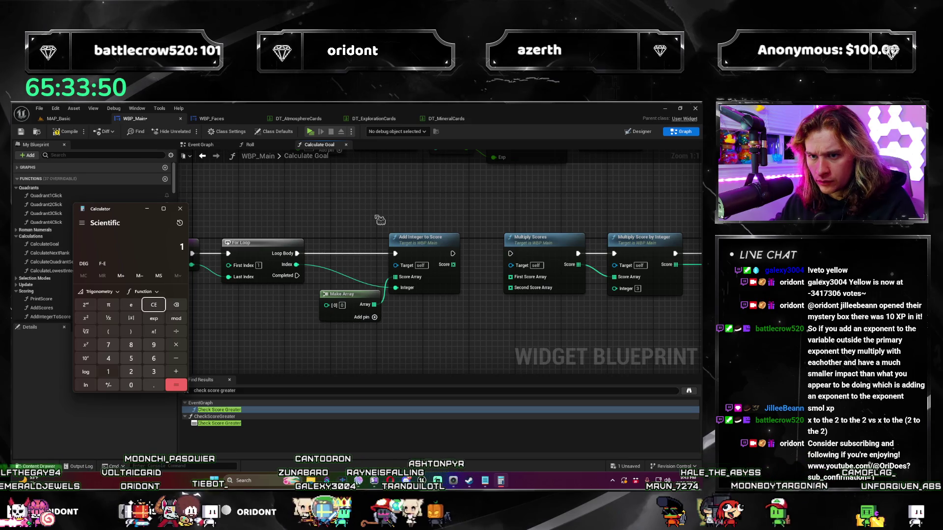
pyautogui.press('Return')
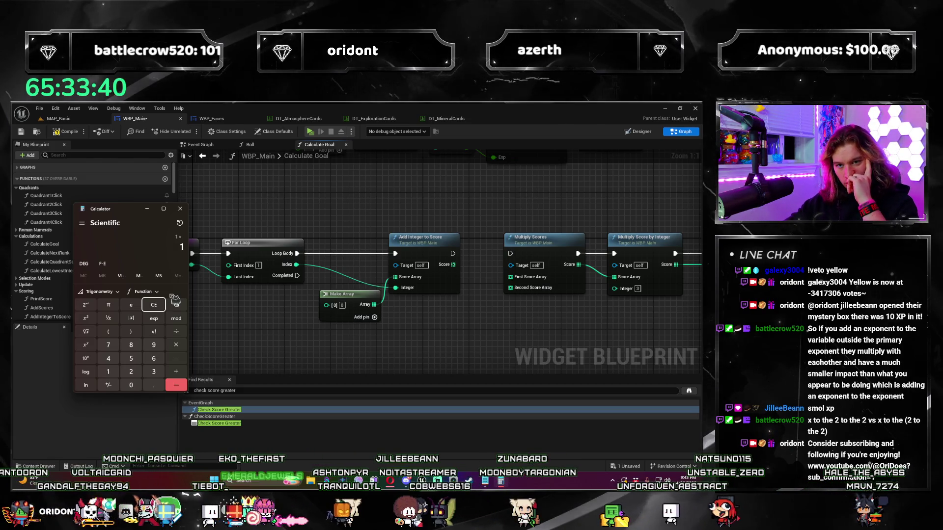
# Step: Extend the product to 1×1×2×2×3×3×4×4 = 576, then return to the blueprint graph
pyautogui.write('*1*2*2')
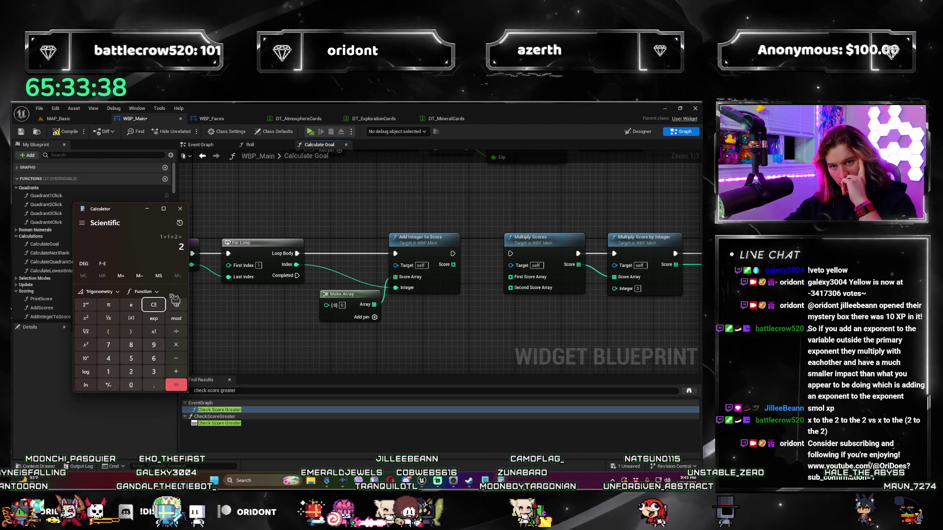
pyautogui.press('Return')
pyautogui.write('1*2')
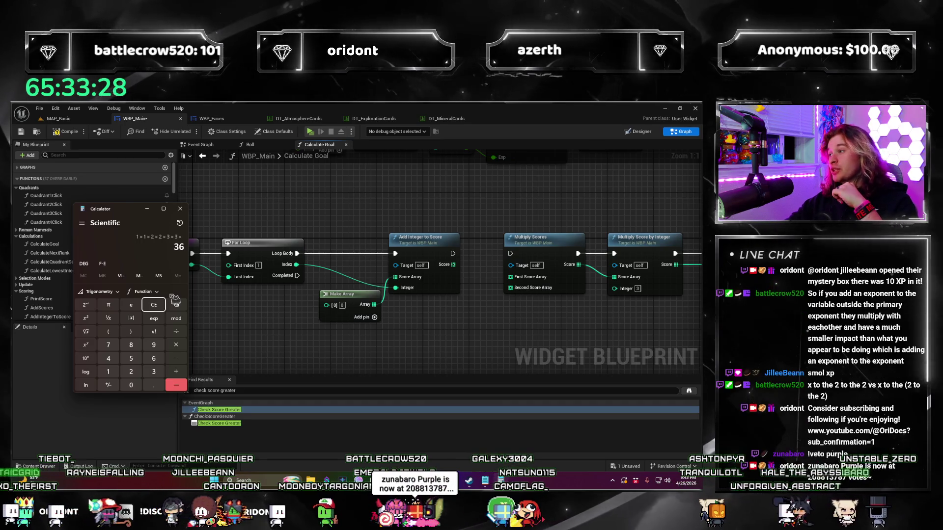
pyautogui.write('1*1*2')
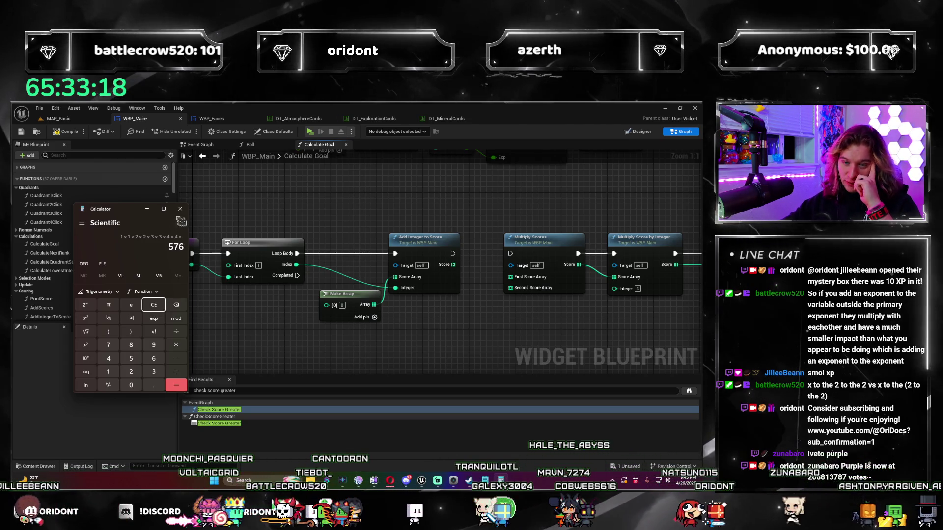
pyautogui.click(245, 329)
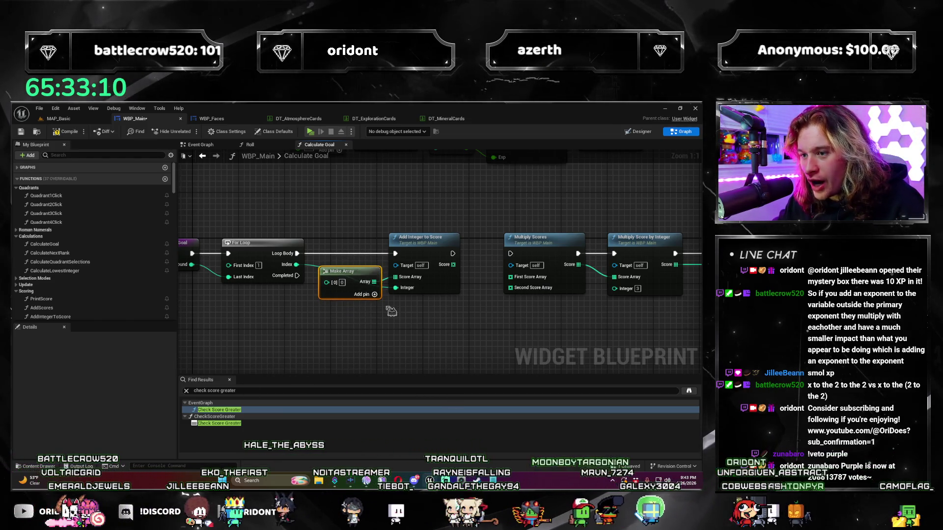
# Step: Nudge Make Array lower and shift the Multiply Scores, Multiply Score by Integer and Return nodes right
pyautogui.moveTo(360, 276); pyautogui.dragTo(361, 293)
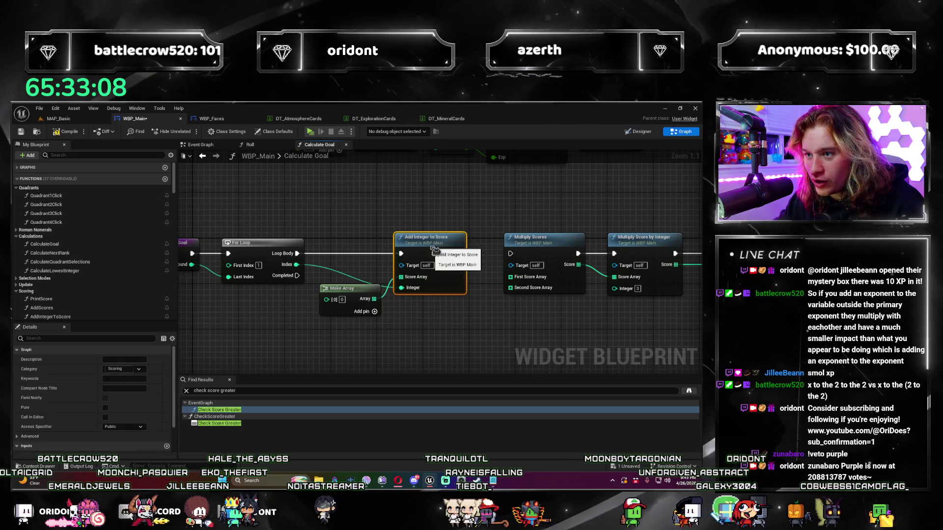
pyautogui.moveTo(487, 319); pyautogui.dragTo(462, 293)
pyautogui.scroll(-2, 462, 294)
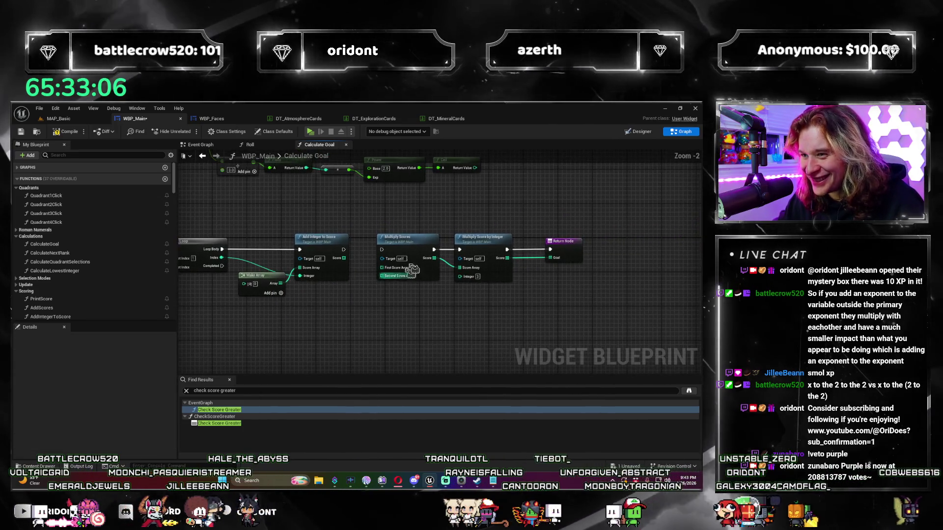
pyautogui.moveTo(375, 228); pyautogui.dragTo(632, 283)
pyautogui.moveTo(500, 246); pyautogui.dragTo(513, 247)
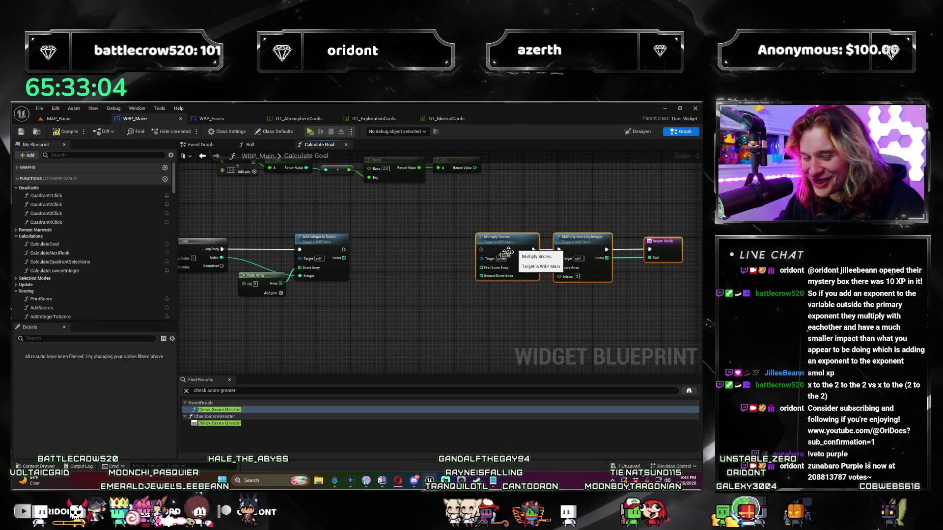
pyautogui.scroll(-2, 93, 255)
pyautogui.moveTo(176, 197); pyautogui.dragTo(171, 322)
# Step: Add a local variable named Local_CurrentGoal and make it a single Integer
pyautogui.click(165, 317)
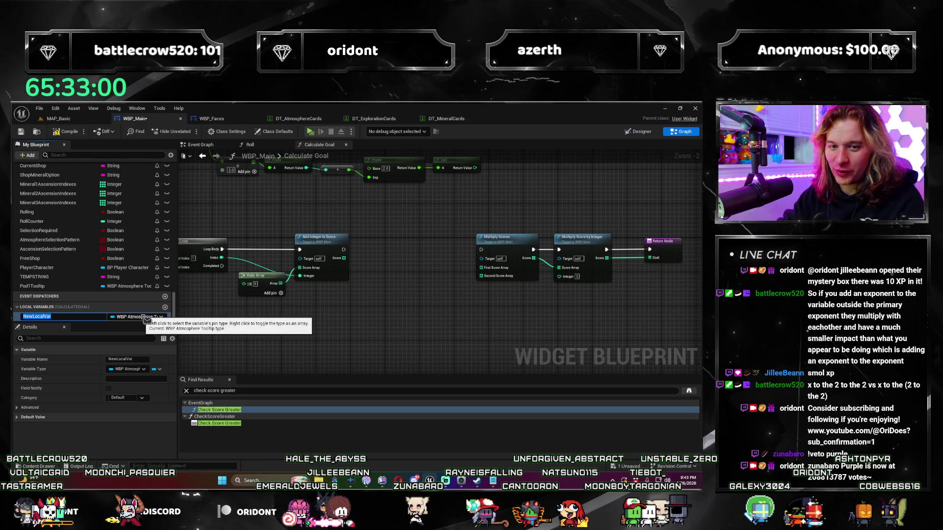
pyautogui.write('LocalCurrent')
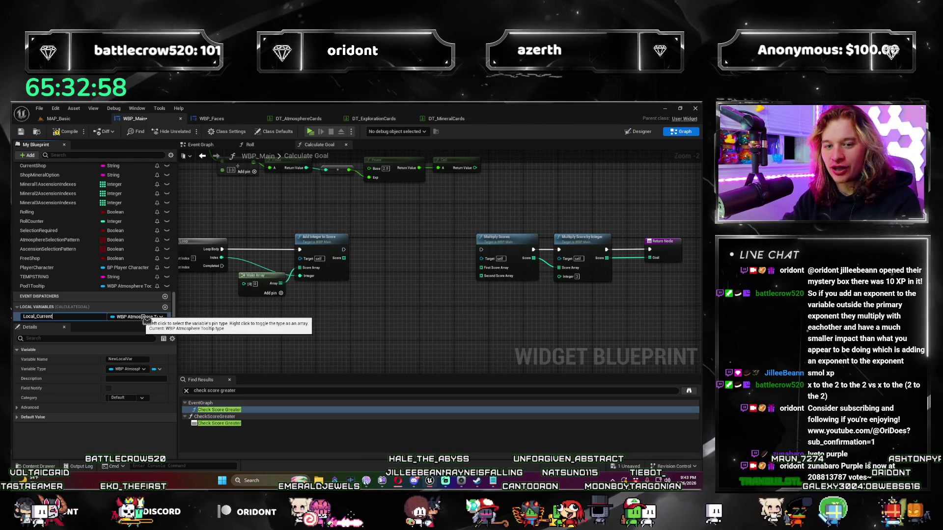
pyautogui.write('Goal')
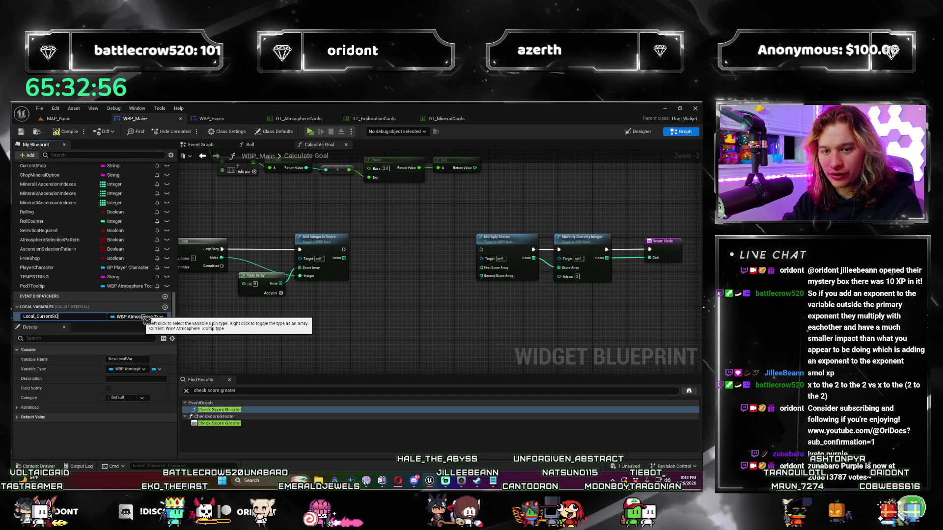
pyautogui.press('Return')
pyautogui.click(147, 318)
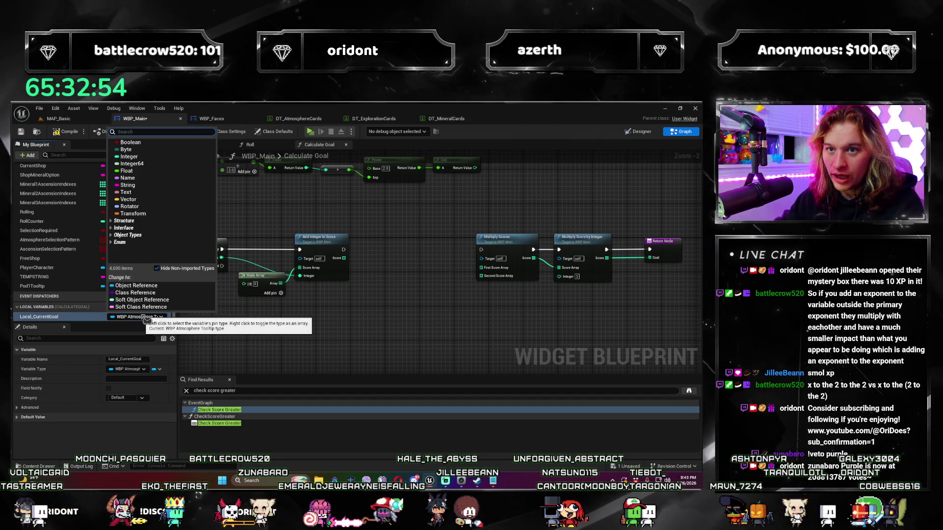
pyautogui.click(128, 156)
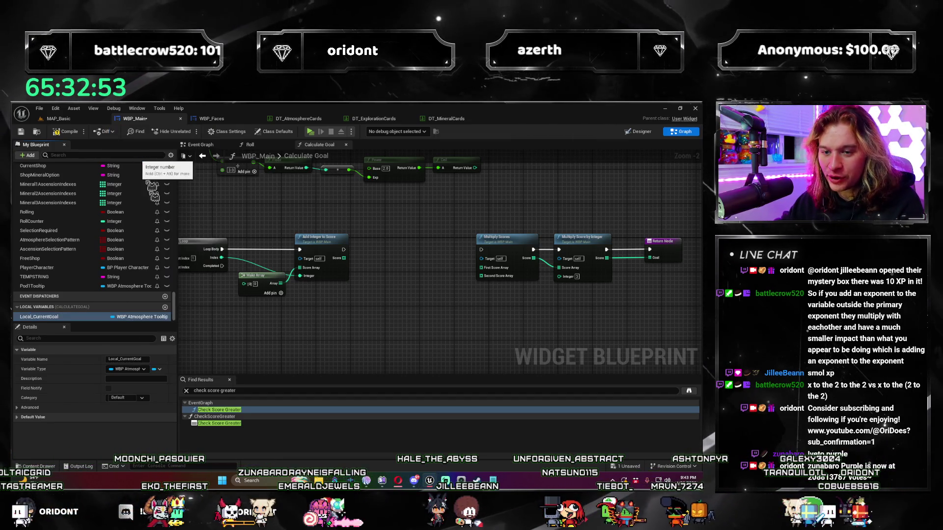
pyautogui.click(160, 370)
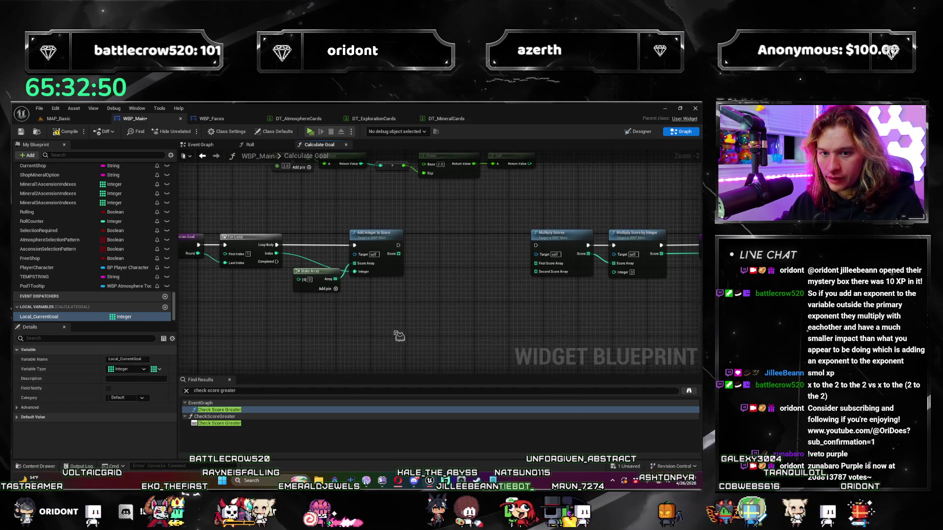
pyautogui.scroll(1, 415, 305)
pyautogui.moveTo(39, 317)
pyautogui.mouseDown()
pyautogui.moveTo(511, 291)
pyautogui.moveTo(83, 322)
pyautogui.mouseUp()
pyautogui.moveTo(265, 307)
pyautogui.mouseDown()
pyautogui.moveTo(337, 326)
pyautogui.moveTo(311, 330)
pyautogui.mouseUp()
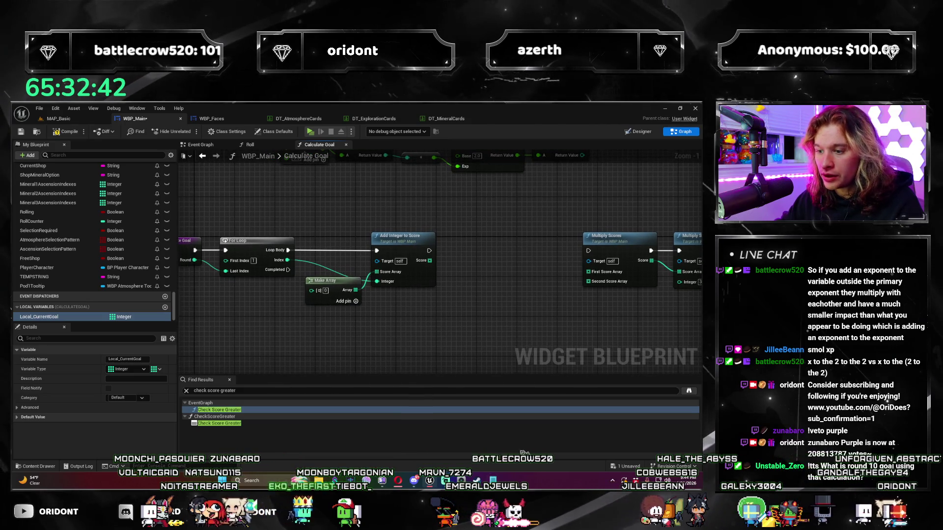
# Step: In Calculator, multiply 1×1×2×2 through 10×10 to get 13,168,189,440,000, then close it
pyautogui.click(274, 484)
pyautogui.write('2')
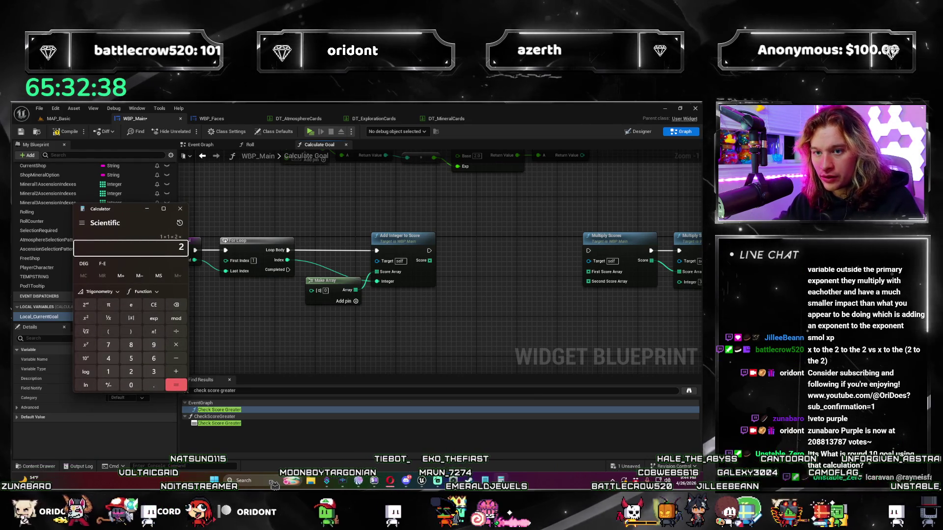
pyautogui.write('3')
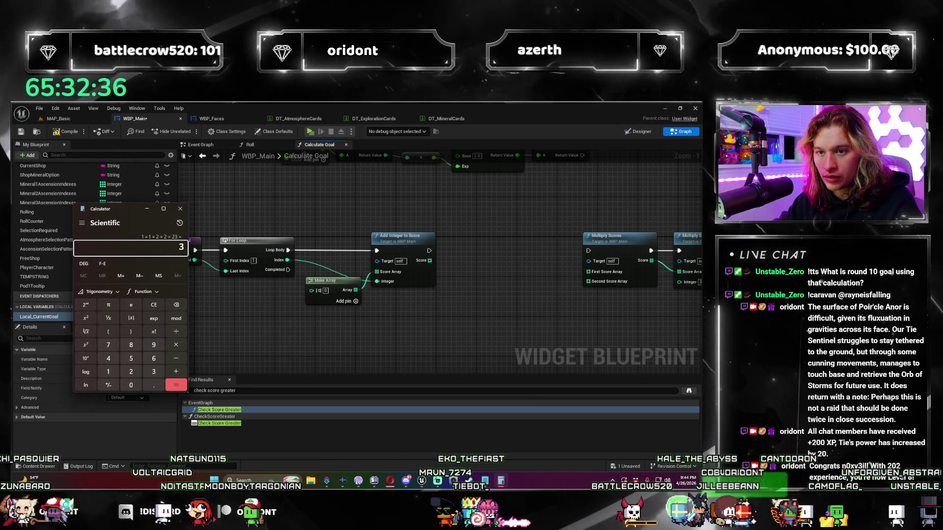
pyautogui.press('Escape')
pyautogui.write('1*')
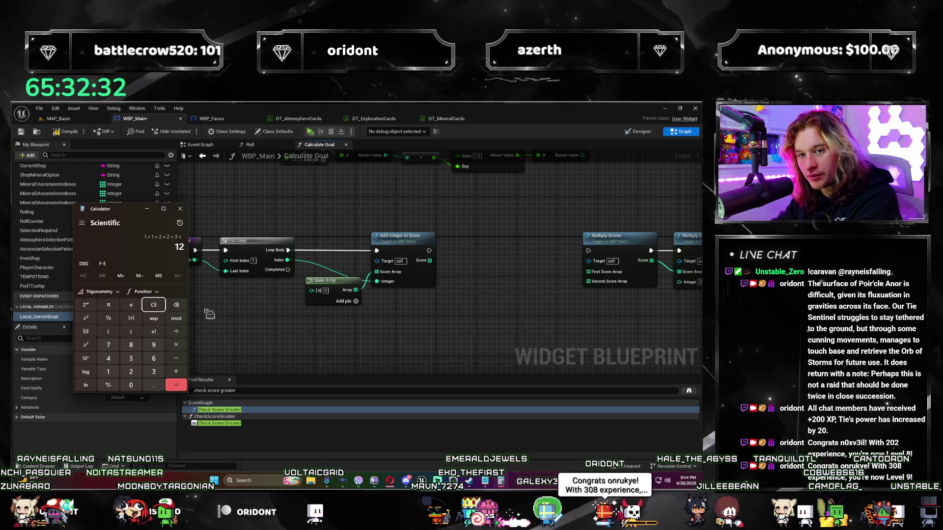
pyautogui.write('4*')
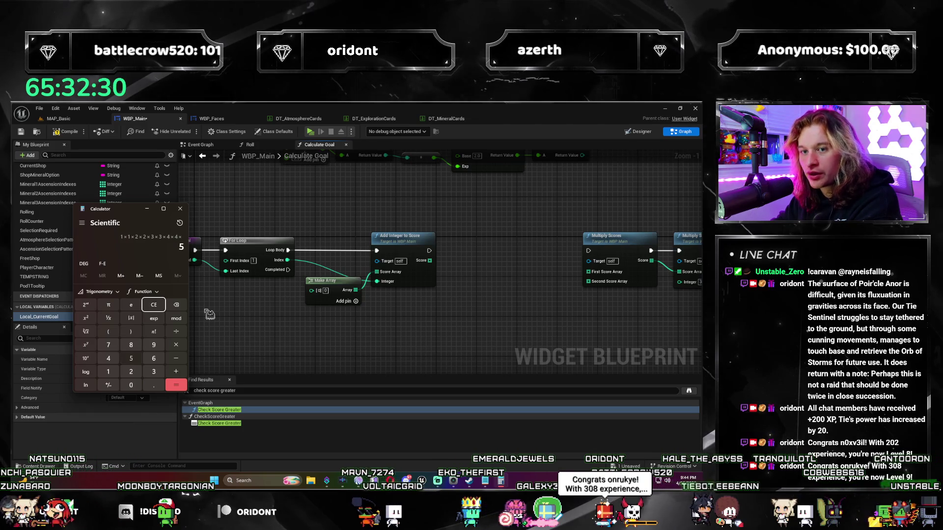
pyautogui.write('*5*6*6*')
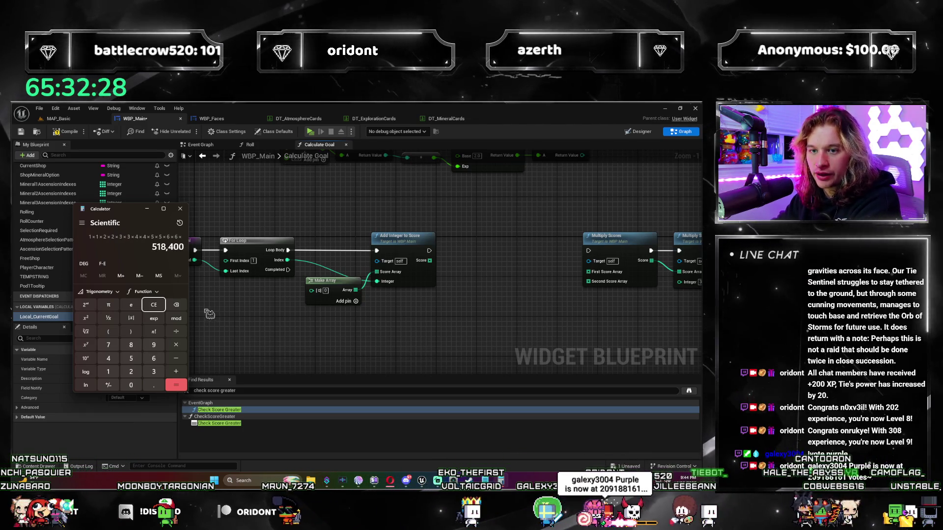
pyautogui.write('7*7*8*8')
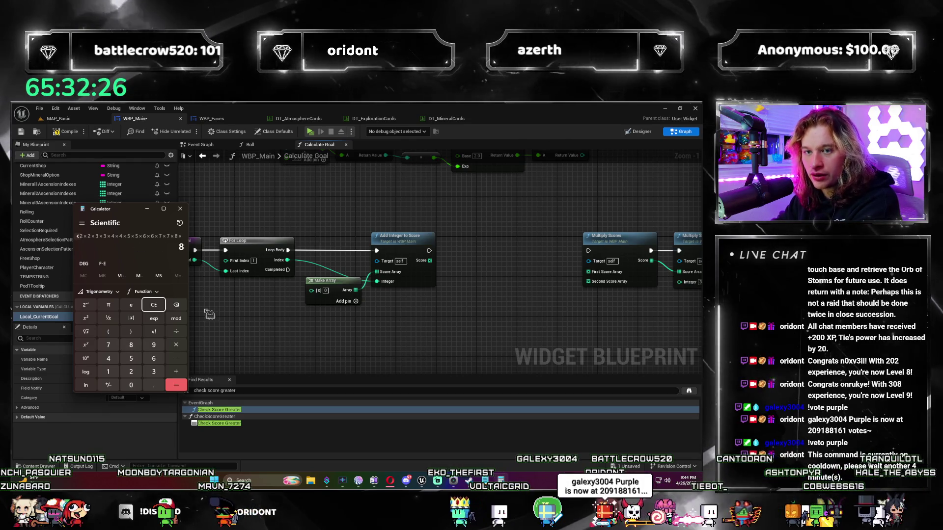
pyautogui.write('*9*9*10')
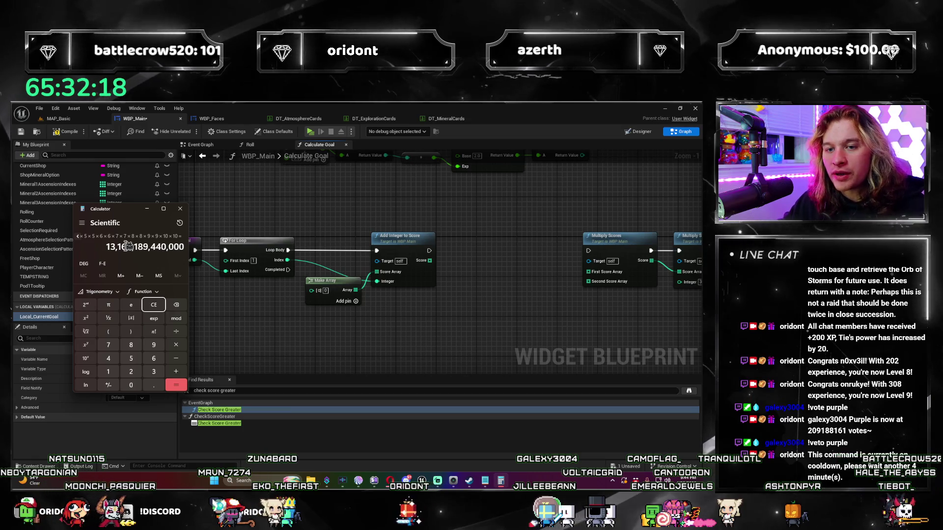
pyautogui.click(185, 213)
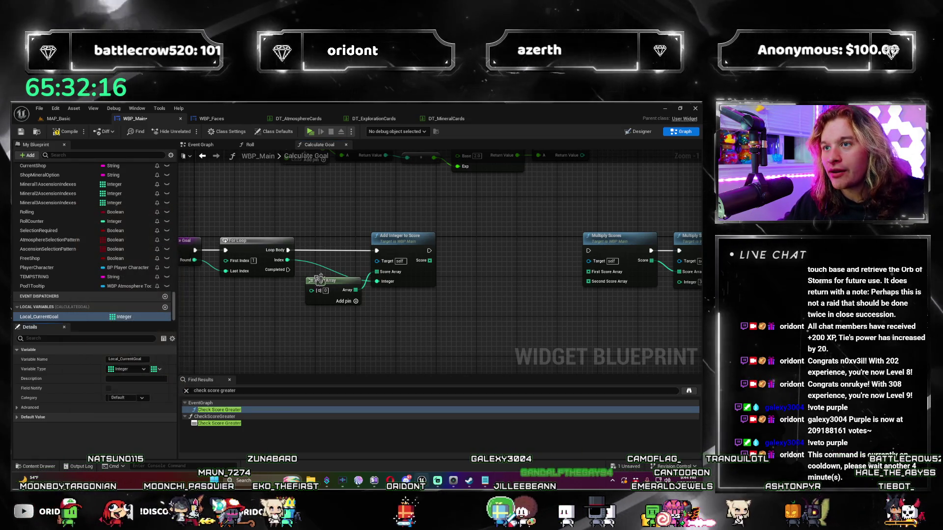
# Step: Pan the Calculate Goal graph and reopen Windows Calculator from the Start search
pyautogui.moveTo(388, 305); pyautogui.dragTo(344, 329)
pyautogui.moveTo(417, 328)
pyautogui.mouseDown()
pyautogui.moveTo(413, 320)
pyautogui.moveTo(315, 319)
pyautogui.moveTo(281, 329)
pyautogui.mouseUp()
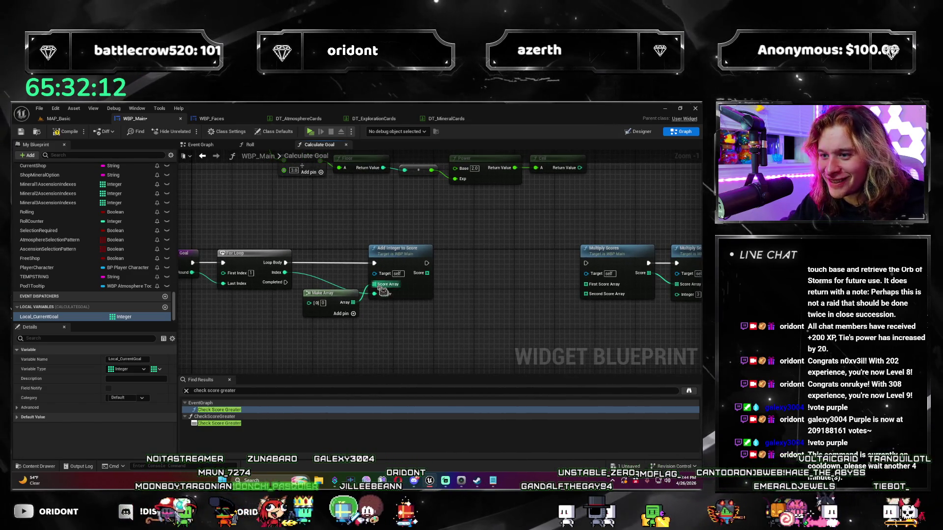
pyautogui.moveTo(220, 325)
pyautogui.mouseDown()
pyautogui.moveTo(288, 298)
pyautogui.moveTo(228, 300)
pyautogui.mouseUp()
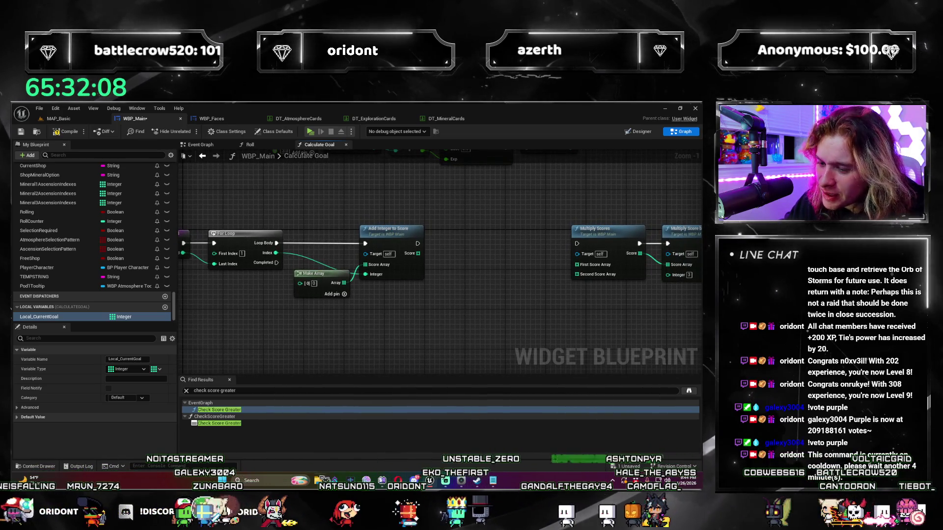
pyautogui.press('super')
pyautogui.write('cal')
pyautogui.moveTo(419, 494)
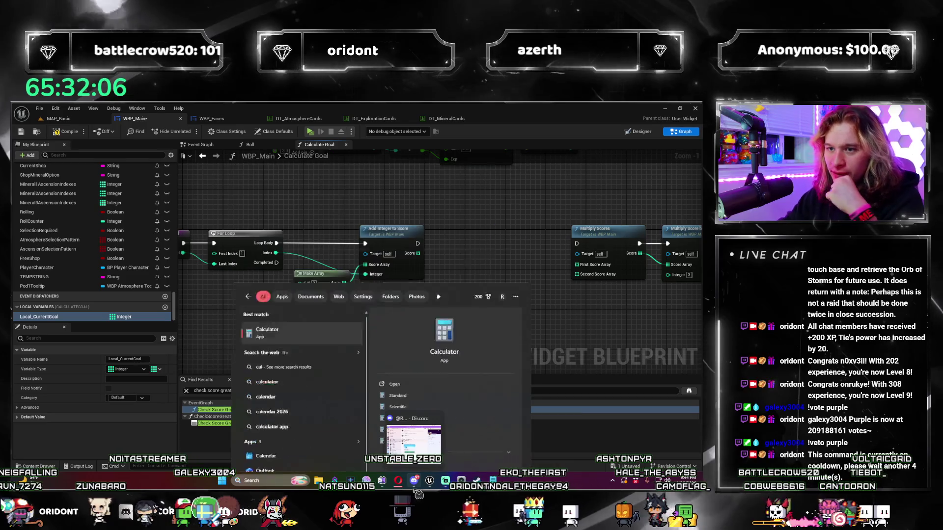
pyautogui.press('Return')
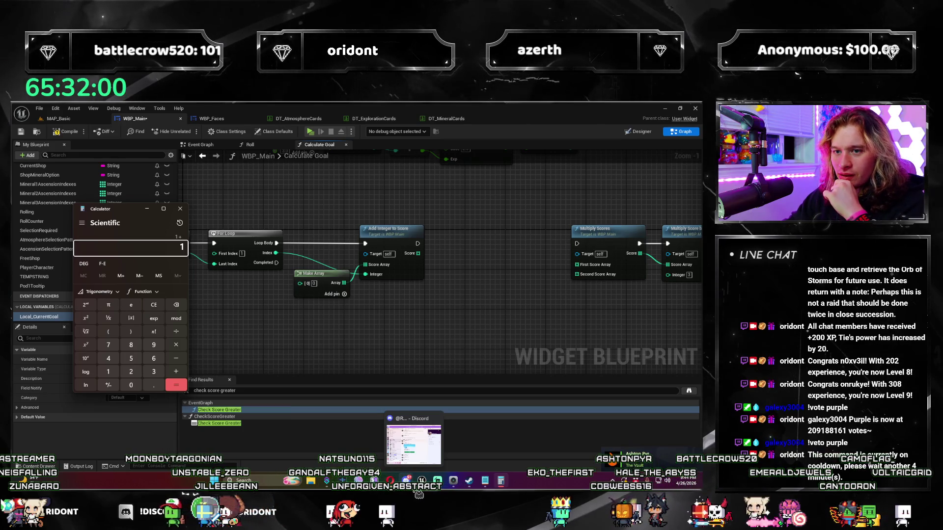
# Step: Sum the squares 1+4+9+16+25 in Calculator
pyautogui.write(' 4 +')
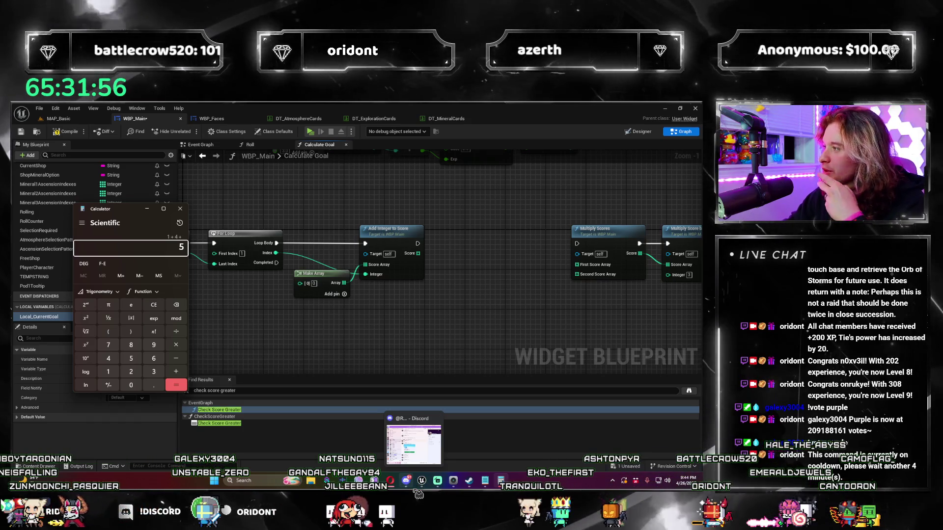
pyautogui.write('9 +')
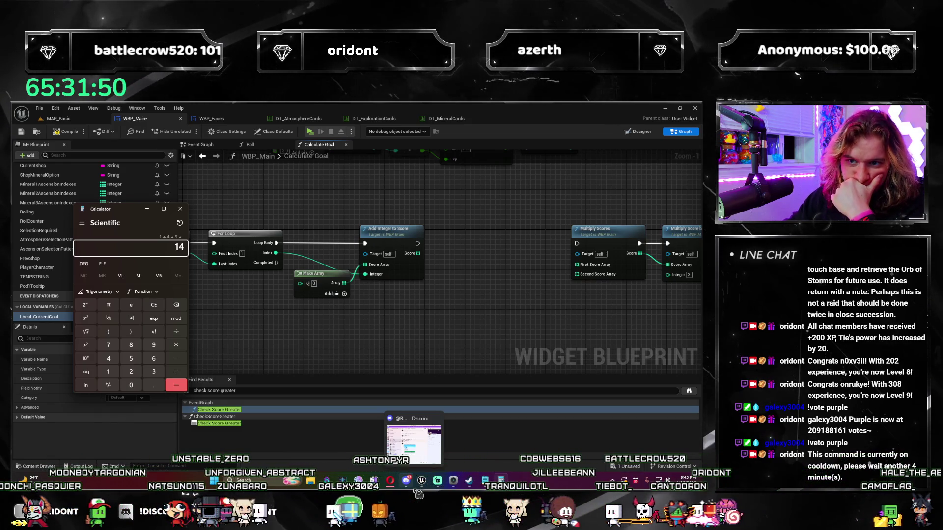
pyautogui.write('6+')
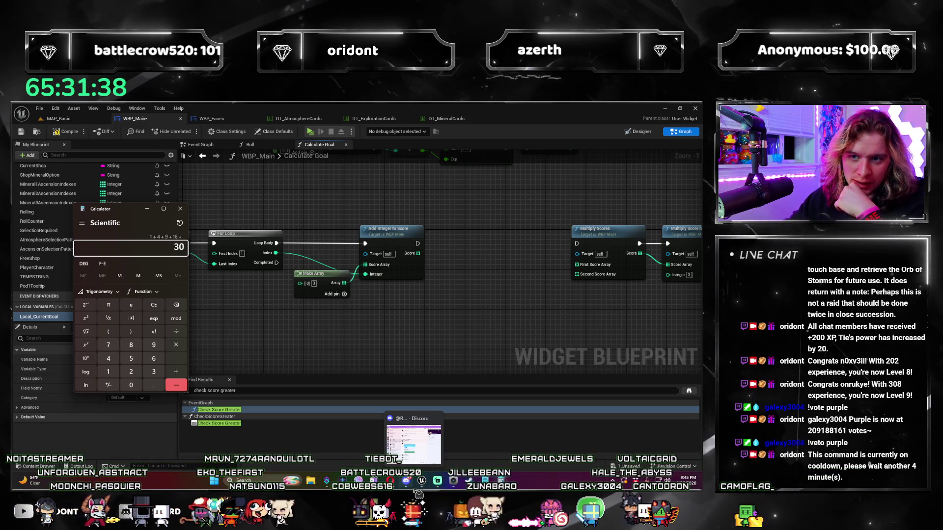
pyautogui.write('+25')
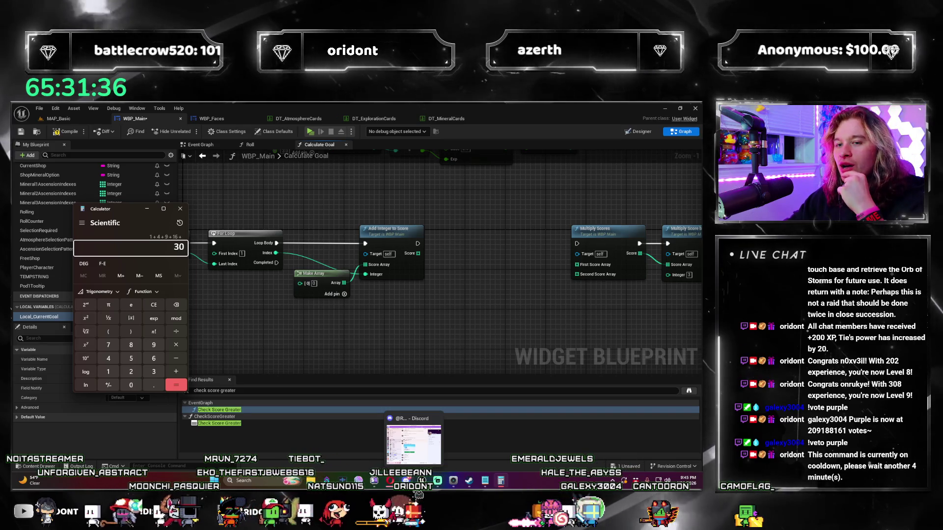
pyautogui.press('Return')
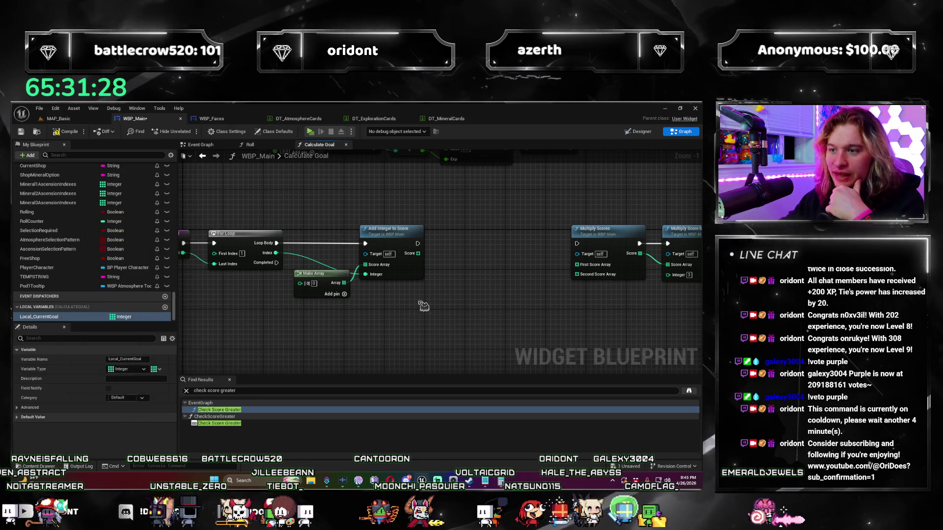
pyautogui.moveTo(407, 301); pyautogui.dragTo(364, 301)
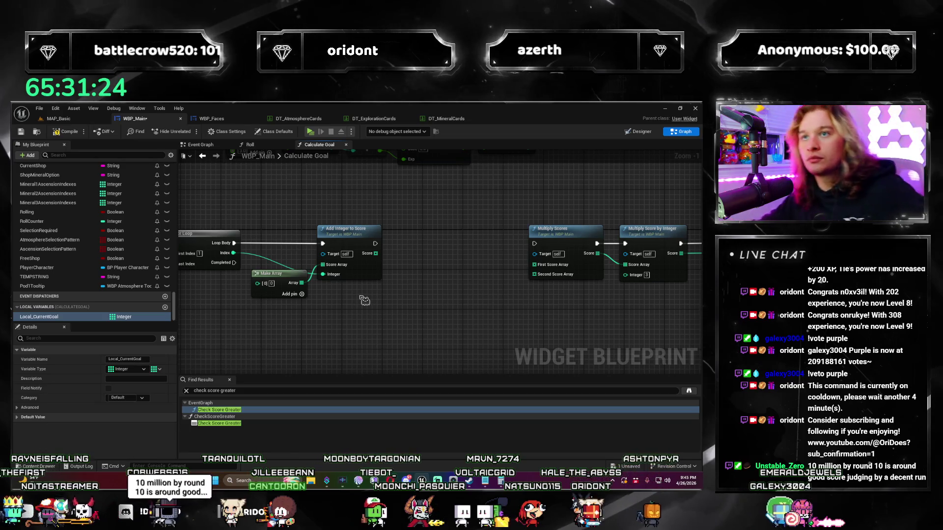
pyautogui.scroll(1, 431, 215)
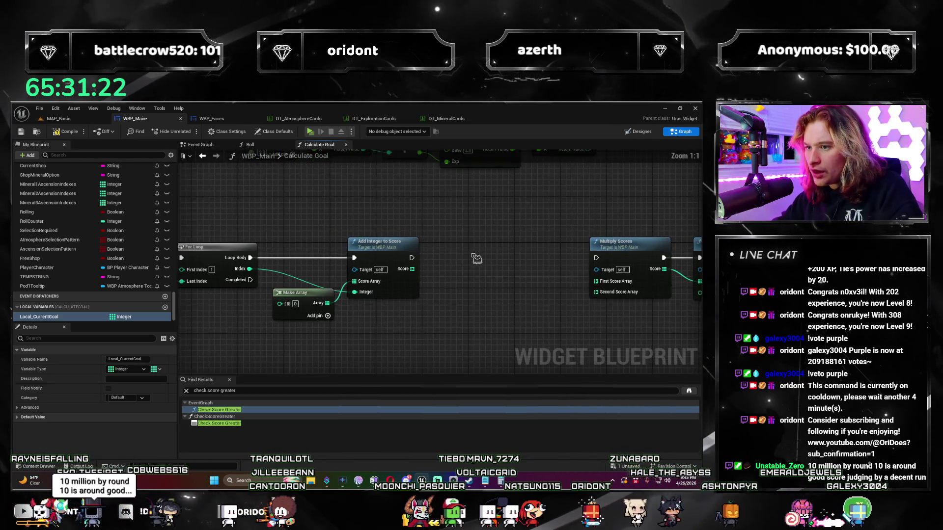
pyautogui.click(370, 289)
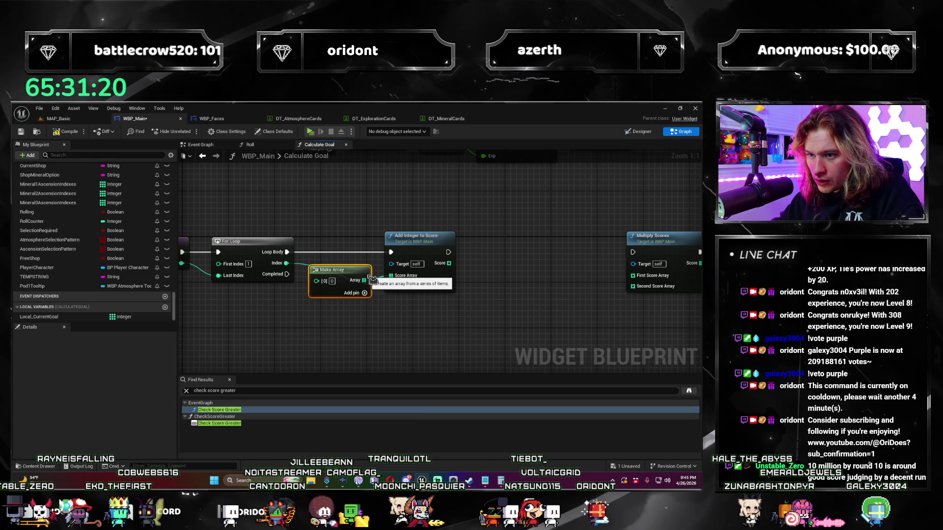
pyautogui.moveTo(464, 312); pyautogui.dragTo(397, 258)
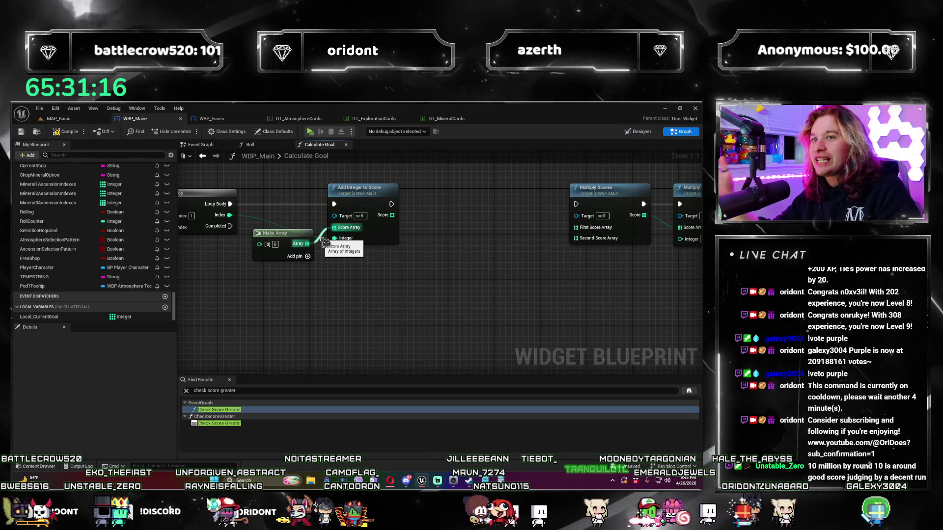
pyautogui.moveTo(435, 252)
pyautogui.mouseDown()
pyautogui.moveTo(341, 307)
pyautogui.moveTo(508, 283)
pyautogui.moveTo(449, 276)
pyautogui.mouseUp()
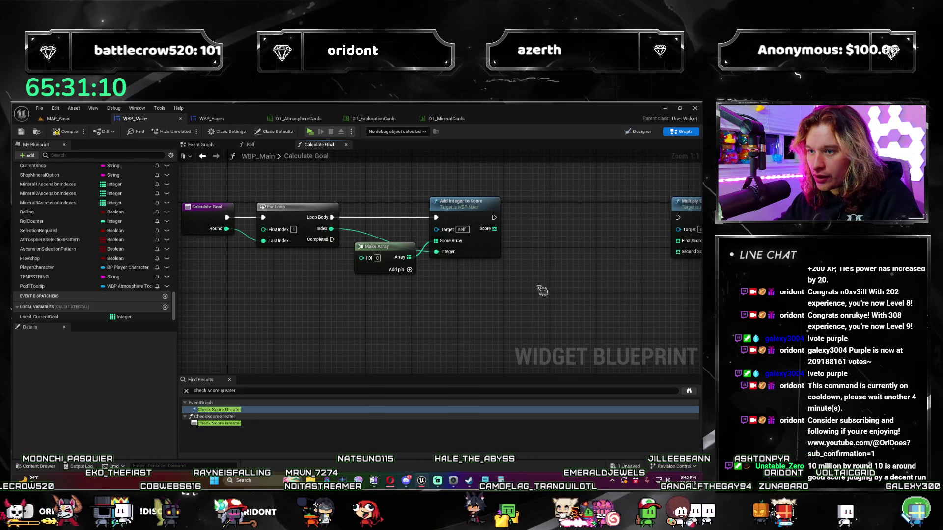
pyautogui.moveTo(502, 293); pyautogui.dragTo(455, 312)
pyautogui.click(339, 267)
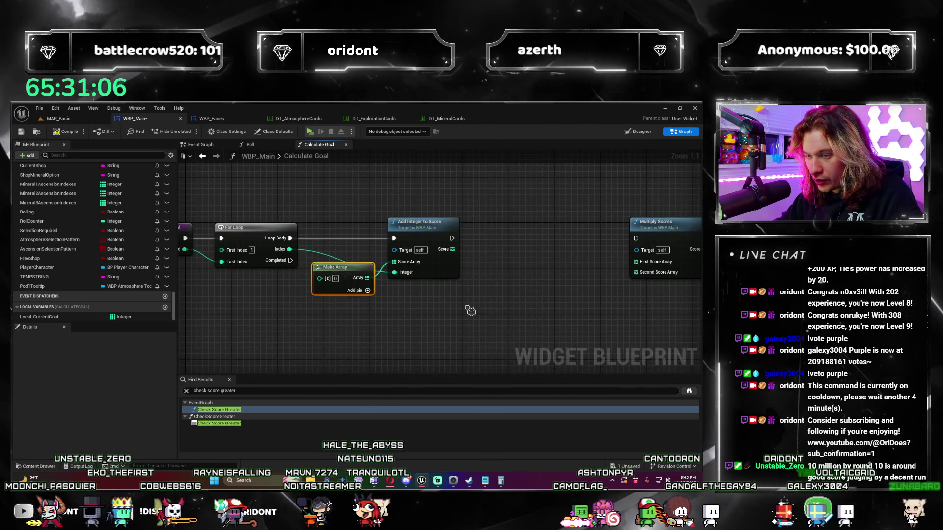
pyautogui.scroll(-1, 470, 310)
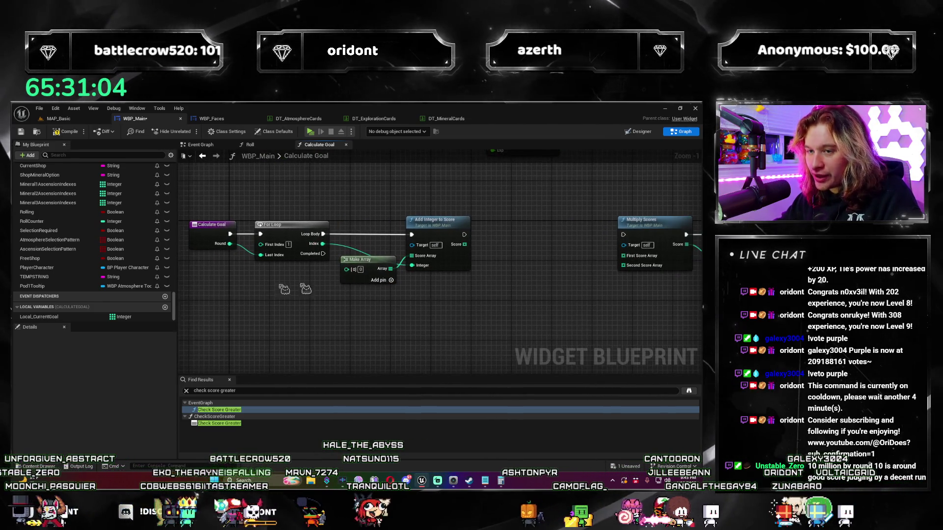
pyautogui.moveTo(297, 246)
pyautogui.mouseDown()
pyautogui.moveTo(489, 290)
pyautogui.moveTo(385, 323)
pyautogui.moveTo(373, 279)
pyautogui.moveTo(420, 261)
pyautogui.mouseUp()
pyautogui.scroll(1, 459, 300)
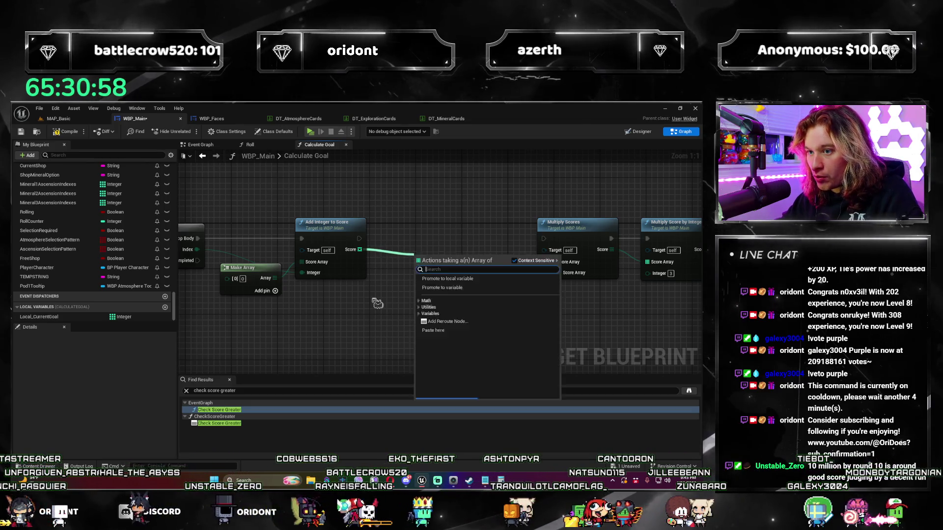
# Step: Add a Multiply Scores node off Add Integer to Score's Score output and align it
pyautogui.press('Escape')
pyautogui.click(570, 223)
pyautogui.moveTo(359, 250)
pyautogui.mouseDown()
pyautogui.moveTo(406, 261)
pyautogui.moveTo(393, 257)
pyautogui.mouseUp()
pyautogui.write('multiply')
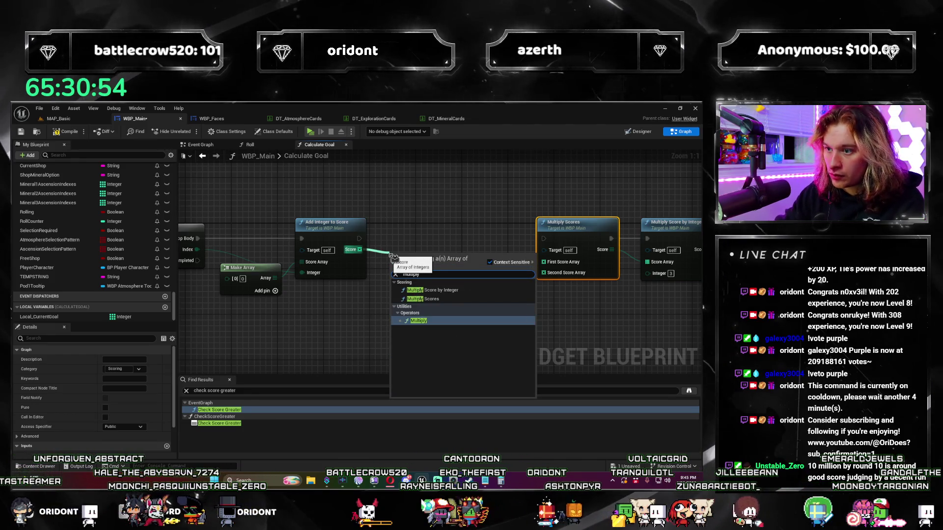
pyautogui.click(423, 299)
pyautogui.moveTo(428, 268); pyautogui.dragTo(428, 234)
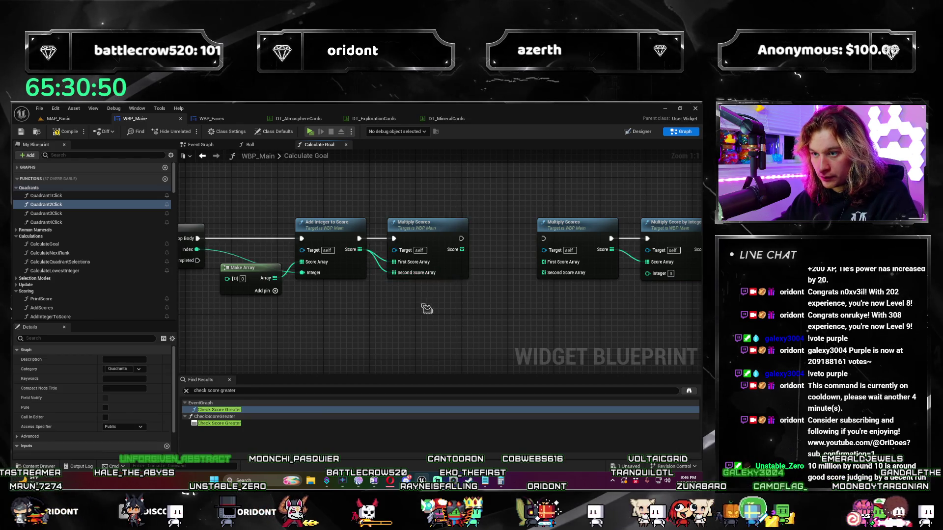
# Step: Drag the old Multiply Scores and Multiply Score by Integer nodes right, then undo the move
pyautogui.scroll(-1, 426, 309)
pyautogui.moveTo(255, 231); pyautogui.dragTo(444, 319)
pyautogui.moveTo(325, 272); pyautogui.dragTo(534, 272)
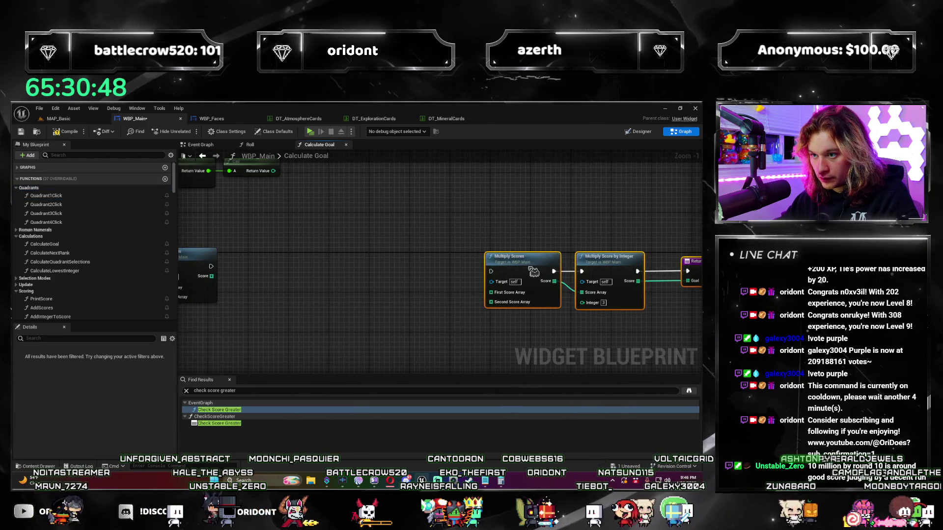
pyautogui.hotkey('ctrl', 'z')
pyautogui.scroll(1, 393, 293)
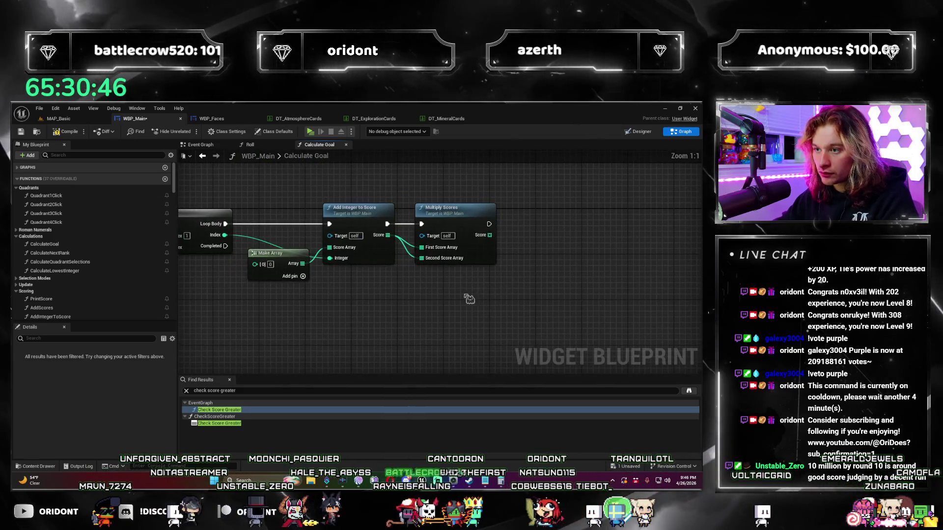
pyautogui.scroll(-1, 469, 299)
pyautogui.scroll(-2, 83, 296)
pyautogui.scroll(-6, 84, 296)
# Step: Place a SET Local_CurrentGoal node and add an Add Scores node off Multiply Scores' output
pyautogui.click(64, 318)
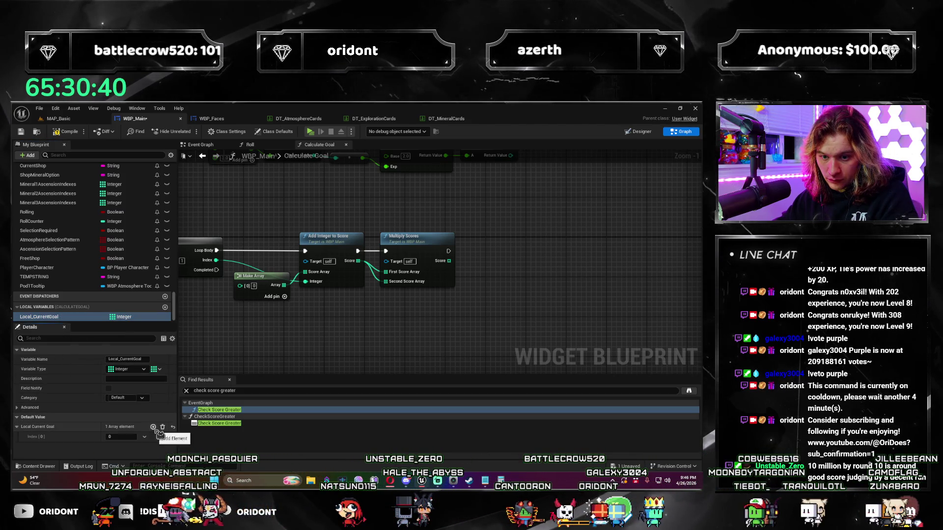
pyautogui.moveTo(509, 240); pyautogui.dragTo(539, 250)
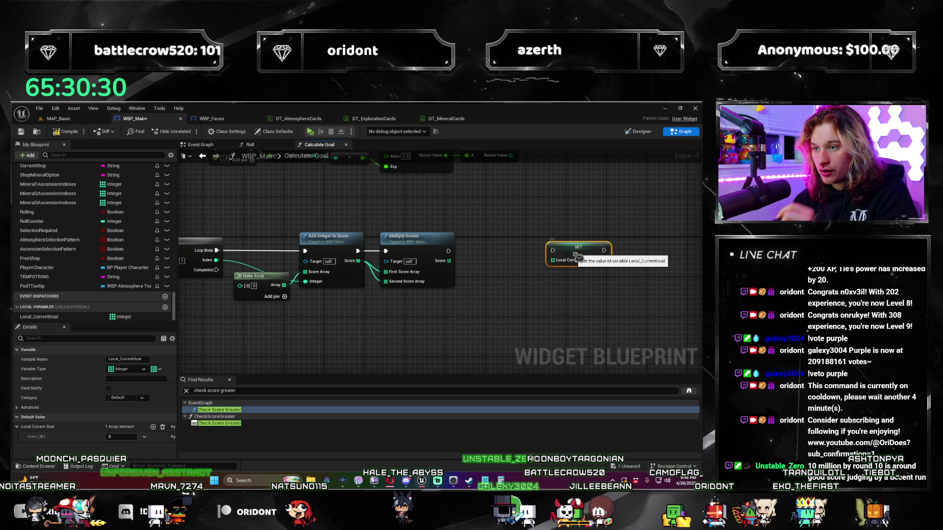
pyautogui.moveTo(571, 249); pyautogui.dragTo(652, 253)
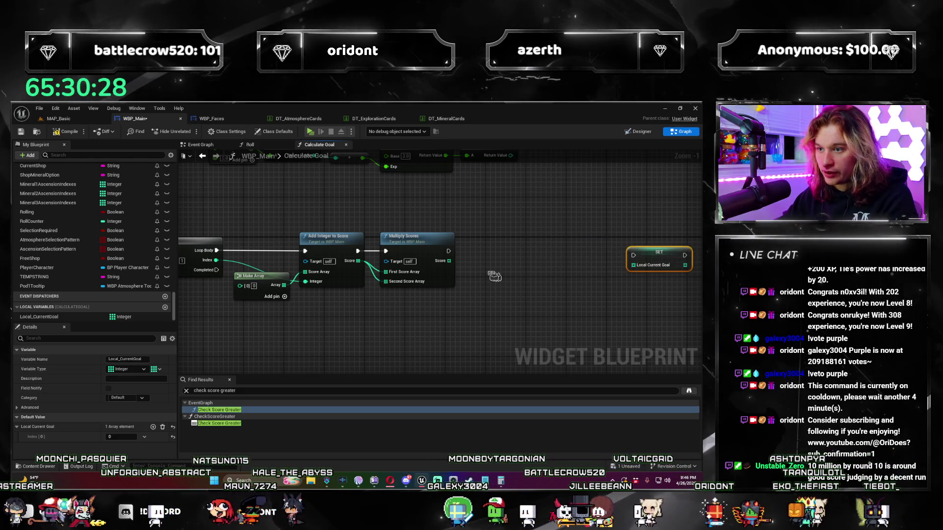
pyautogui.write('a')
pyautogui.moveTo(449, 261)
pyautogui.mouseDown()
pyautogui.moveTo(495, 268)
pyautogui.moveTo(507, 234)
pyautogui.mouseUp()
pyautogui.write('dd sc')
pyautogui.press('Return')
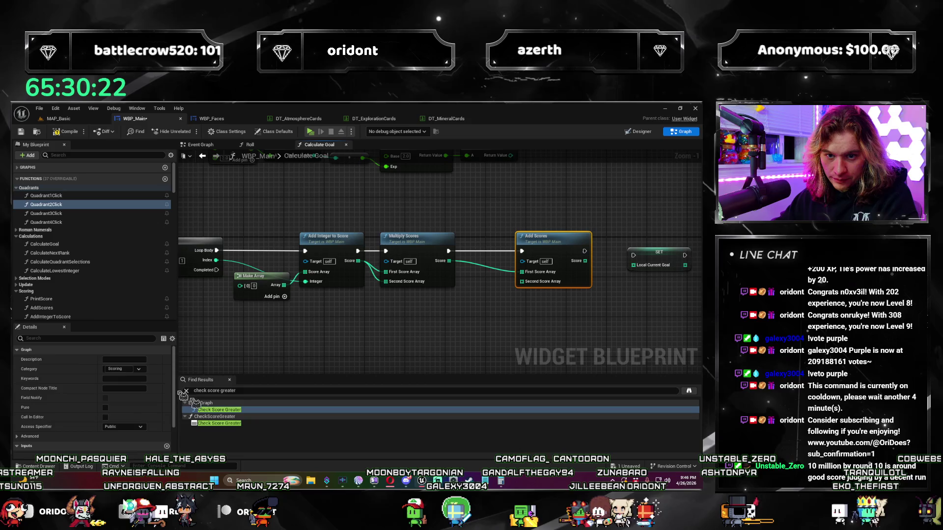
# Step: Add a Local_CurrentGoal getter and feed the Add Scores result into the SET node
pyautogui.scroll(-3, 176, 196)
pyautogui.moveTo(175, 196); pyautogui.dragTo(178, 330)
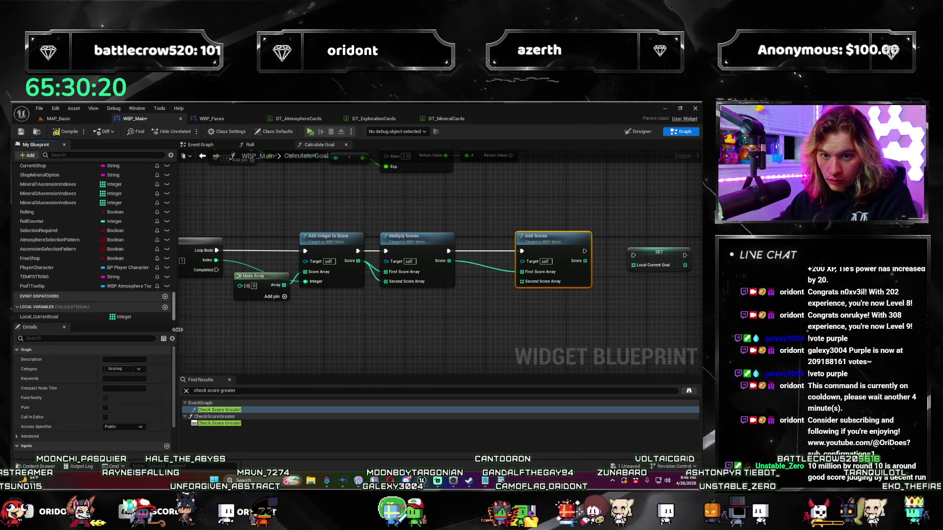
pyautogui.moveTo(68, 318)
pyautogui.mouseDown()
pyautogui.moveTo(598, 286)
pyautogui.moveTo(542, 285)
pyautogui.mouseUp()
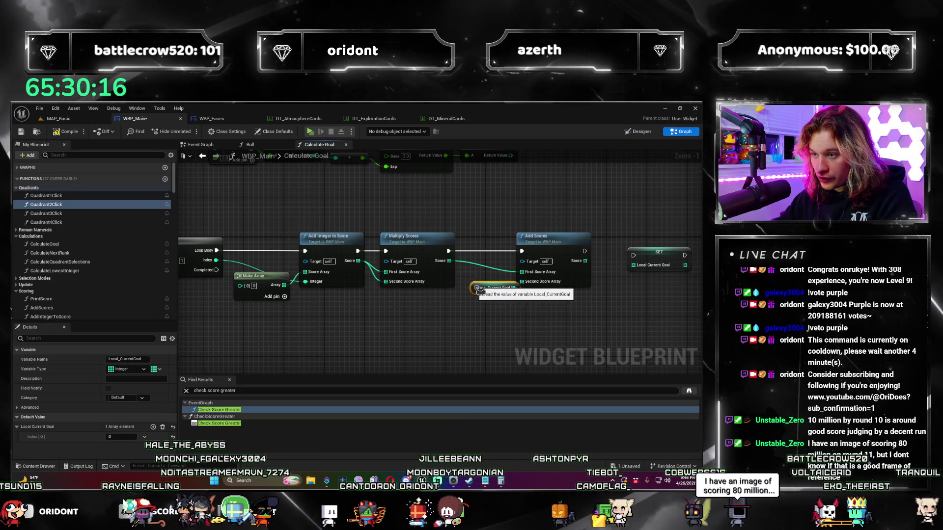
pyautogui.moveTo(585, 255); pyautogui.dragTo(605, 254)
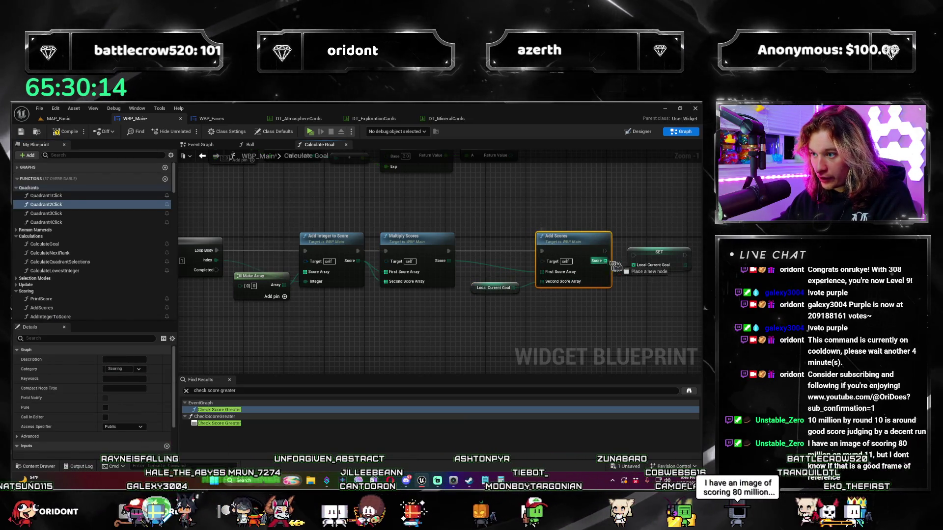
pyautogui.click(662, 256)
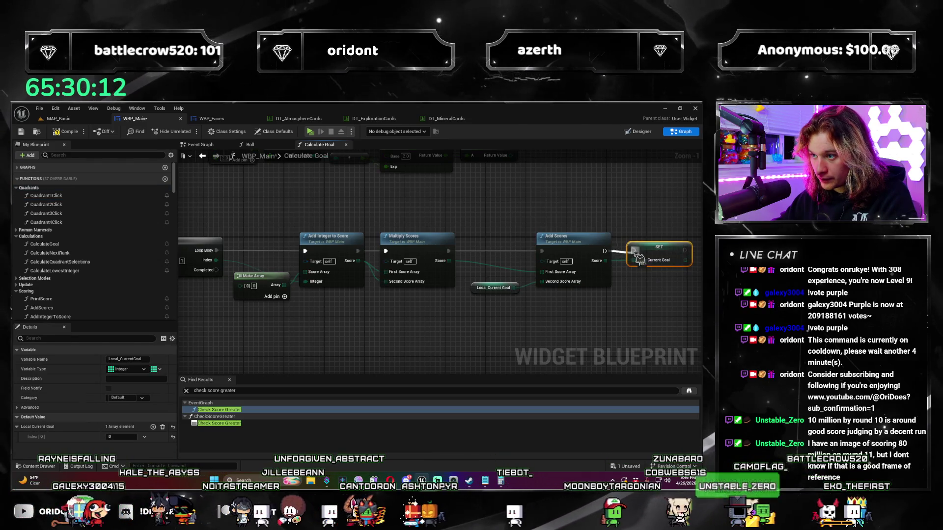
pyautogui.scroll(-2, 558, 326)
pyautogui.click(337, 296)
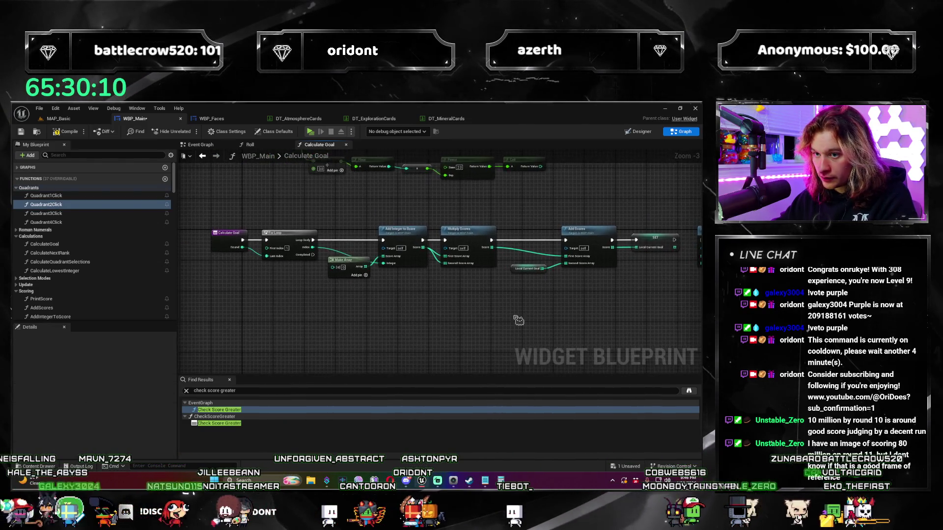
# Step: Delete the old multiply nodes and move the Return Node below the main chain
pyautogui.scroll(1, 337, 296)
pyautogui.click(277, 272)
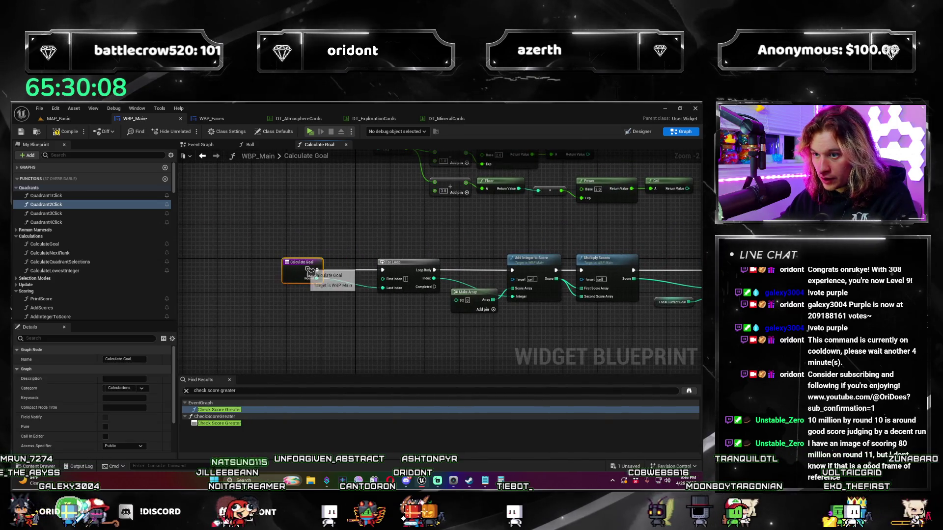
pyautogui.moveTo(278, 272); pyautogui.dragTo(269, 271)
pyautogui.scroll(-10, 93, 235)
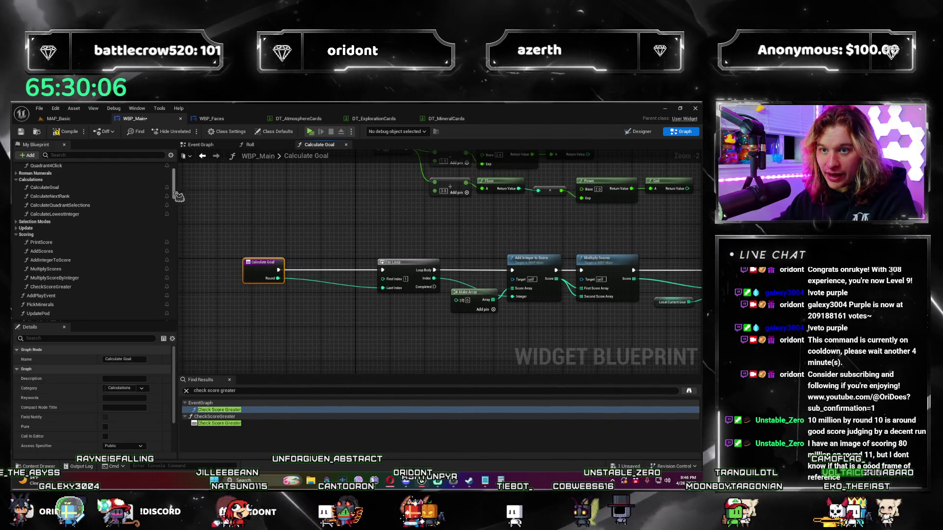
pyautogui.moveTo(38, 317)
pyautogui.mouseDown()
pyautogui.moveTo(309, 269)
pyautogui.moveTo(323, 277)
pyautogui.moveTo(325, 330)
pyautogui.mouseUp()
pyautogui.scroll(-2, 381, 341)
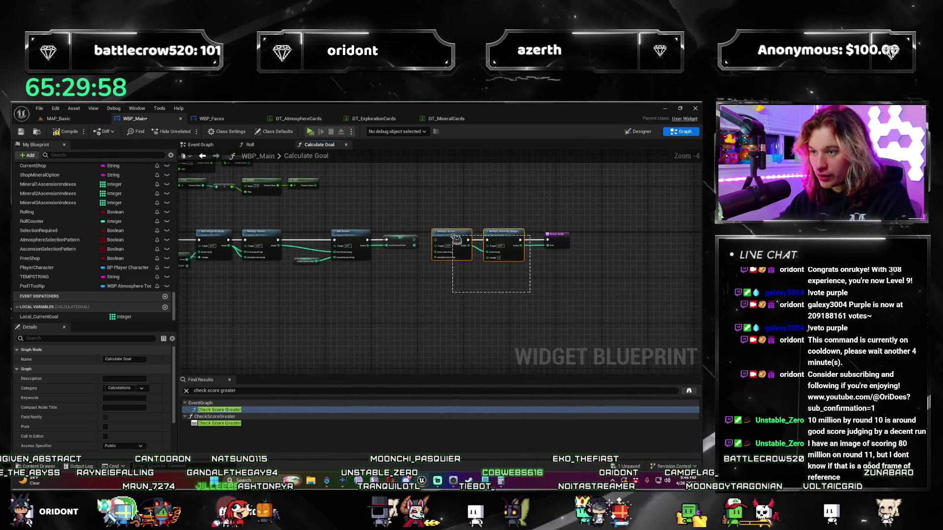
pyautogui.press('Delete')
pyautogui.moveTo(557, 235); pyautogui.dragTo(316, 321)
pyautogui.moveTo(205, 301); pyautogui.dragTo(382, 278)
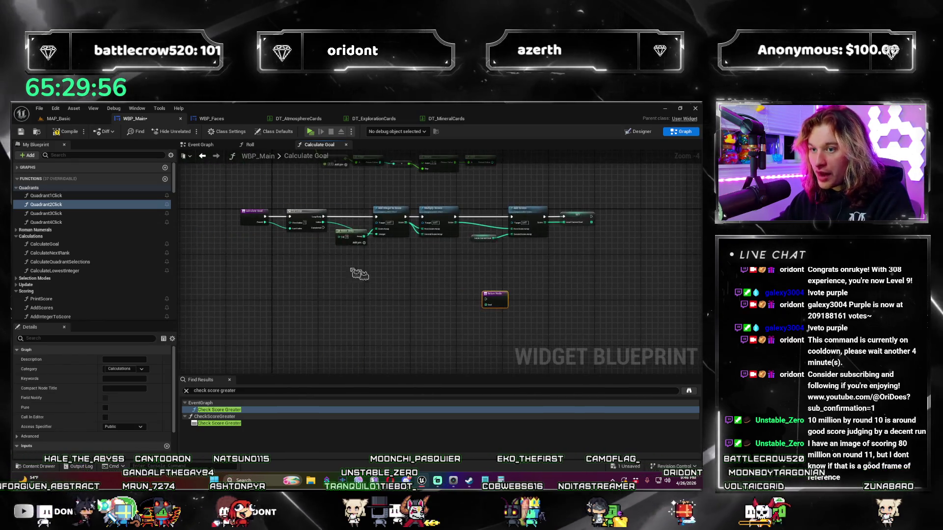
pyautogui.scroll(2, 382, 278)
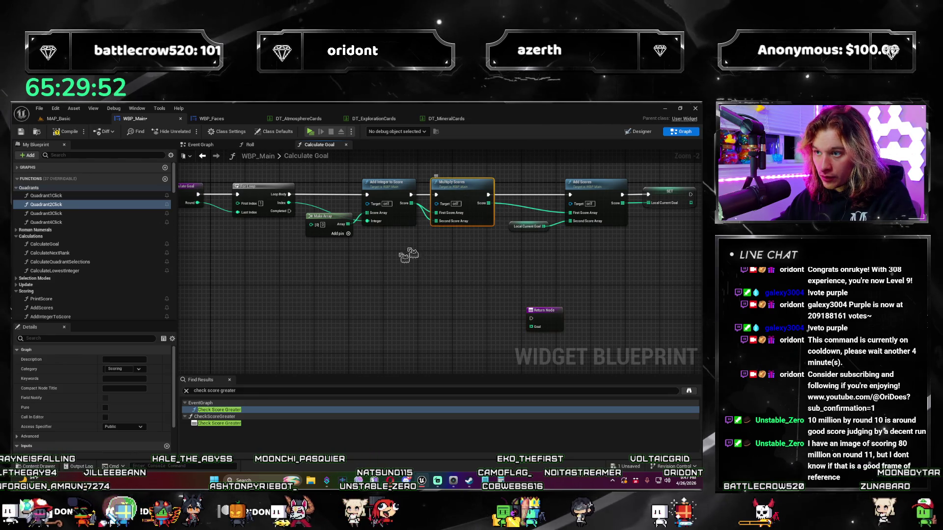
# Step: Wire a new Multiply Scores node to the loop's Completed output with a Local_CurrentGoal getter, and save
pyautogui.moveTo(365, 278); pyautogui.dragTo(354, 286)
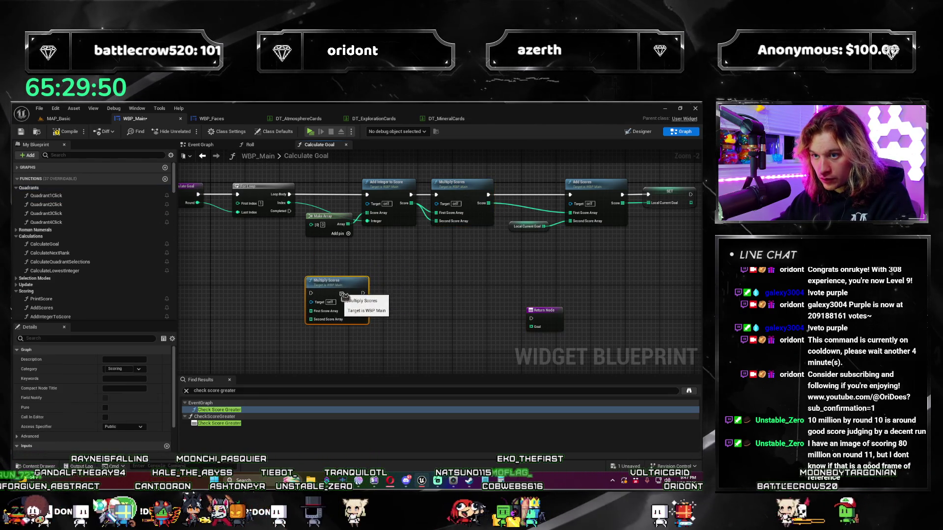
pyautogui.moveTo(267, 250); pyautogui.dragTo(343, 250)
pyautogui.moveTo(304, 187); pyautogui.dragTo(274, 186)
pyautogui.moveTo(335, 212)
pyautogui.mouseDown()
pyautogui.moveTo(386, 294)
pyautogui.moveTo(348, 272)
pyautogui.mouseUp()
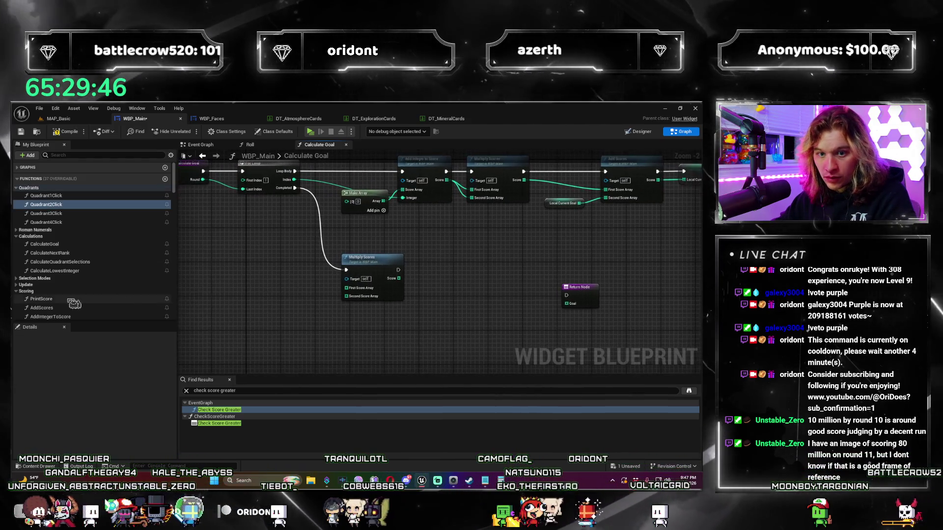
pyautogui.scroll(-3, 146, 264)
pyautogui.scroll(-10, 88, 295)
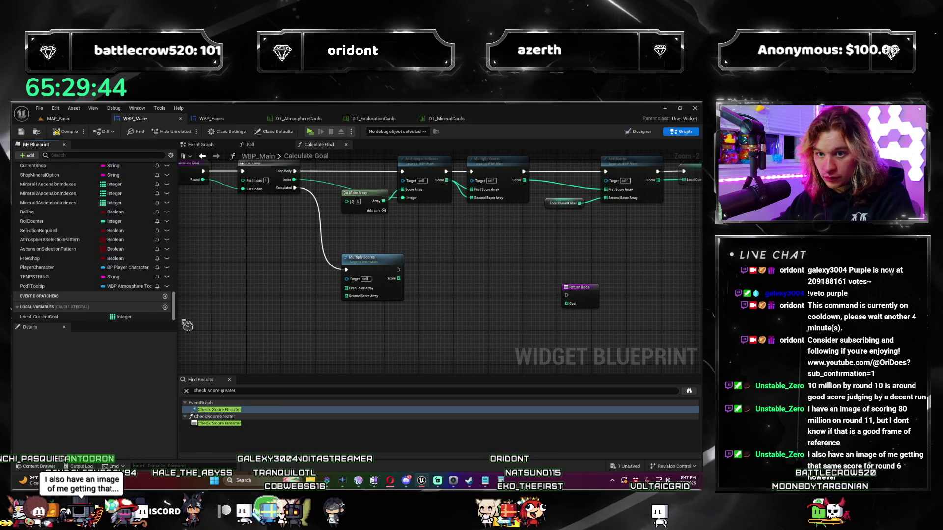
pyautogui.moveTo(59, 330)
pyautogui.mouseDown()
pyautogui.moveTo(346, 297)
pyautogui.moveTo(354, 340)
pyautogui.moveTo(538, 357)
pyautogui.moveTo(407, 320)
pyautogui.mouseUp()
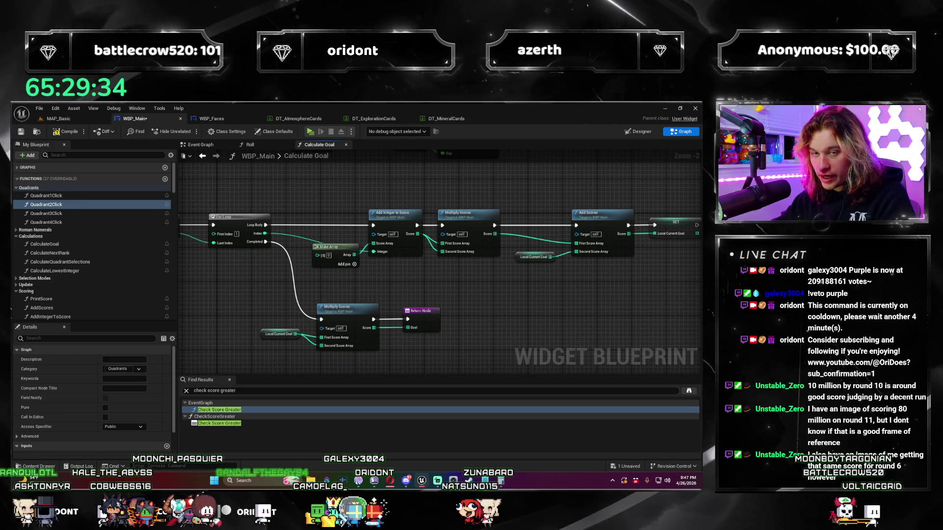
pyautogui.hotkey('ctrl', 's')
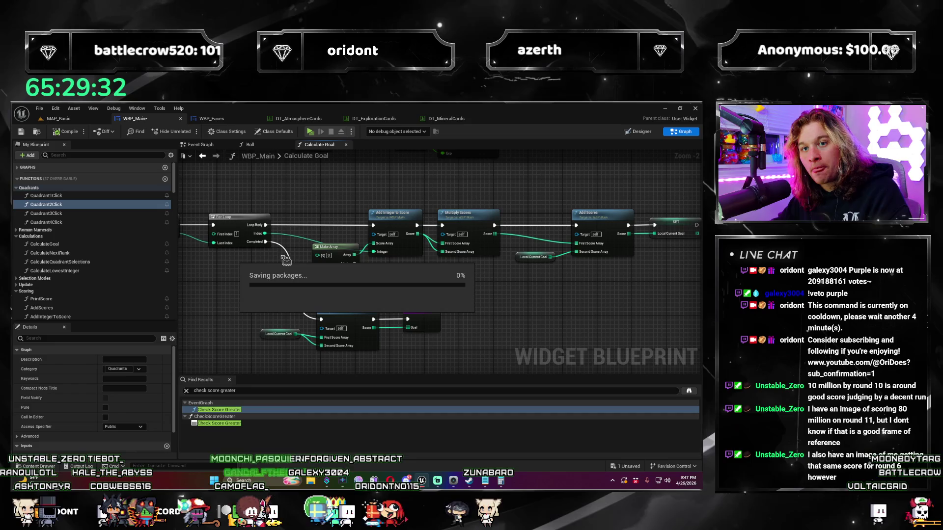
# Step: Launch MAP_Basic in a new preview window and play through to round 3
pyautogui.hotkey('alt', 'p')
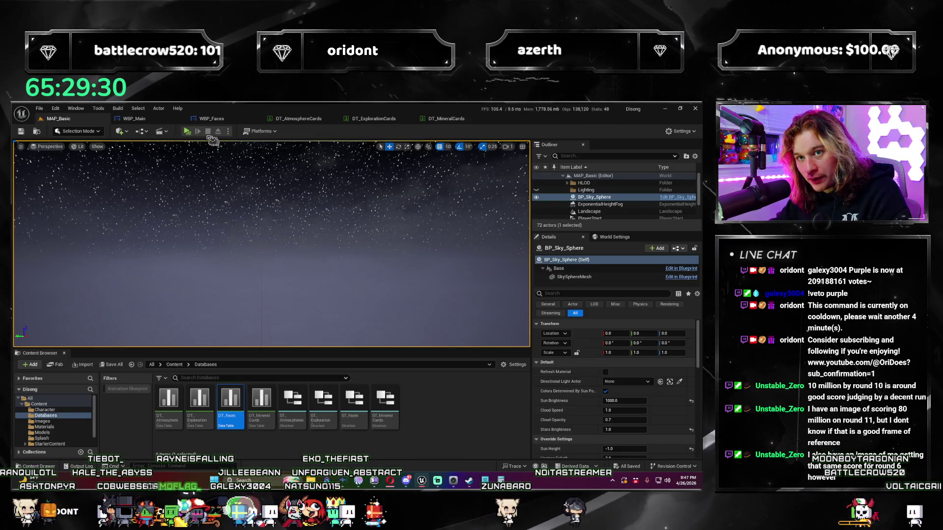
pyautogui.click(195, 131)
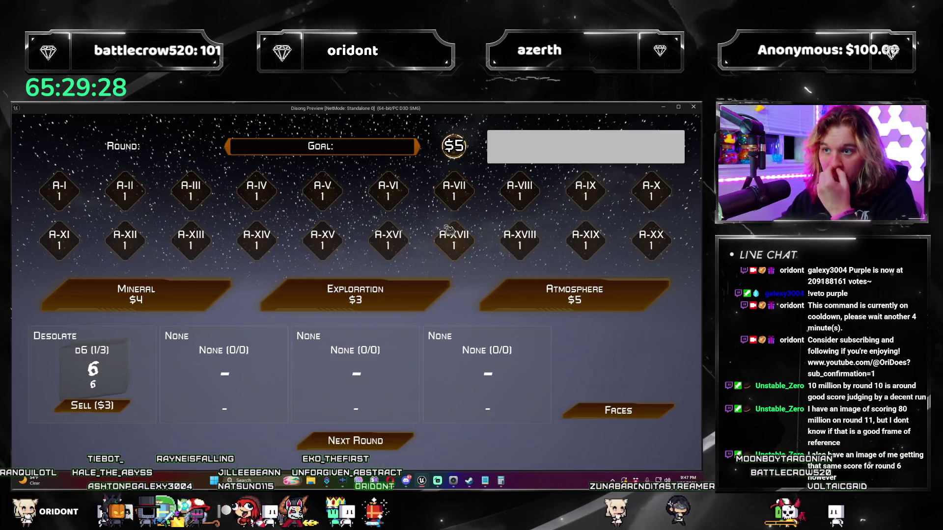
pyautogui.click(377, 443)
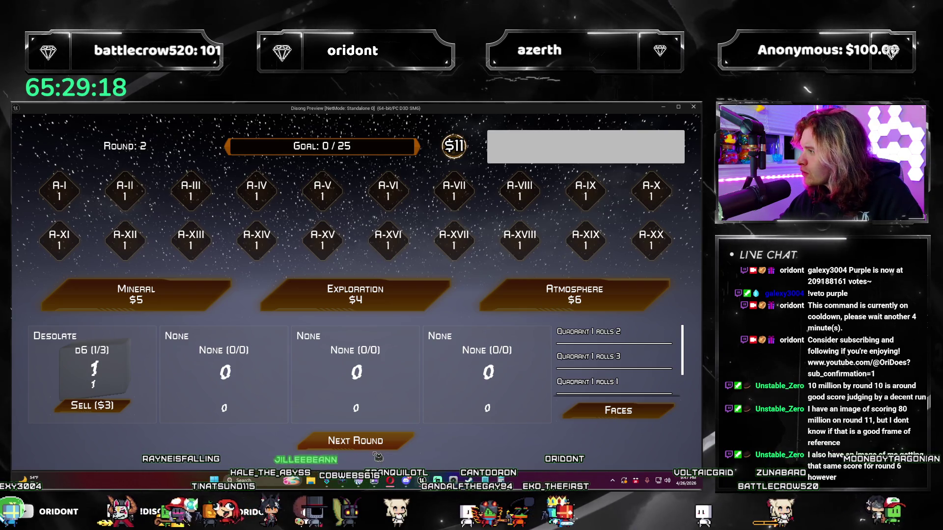
pyautogui.click(393, 447)
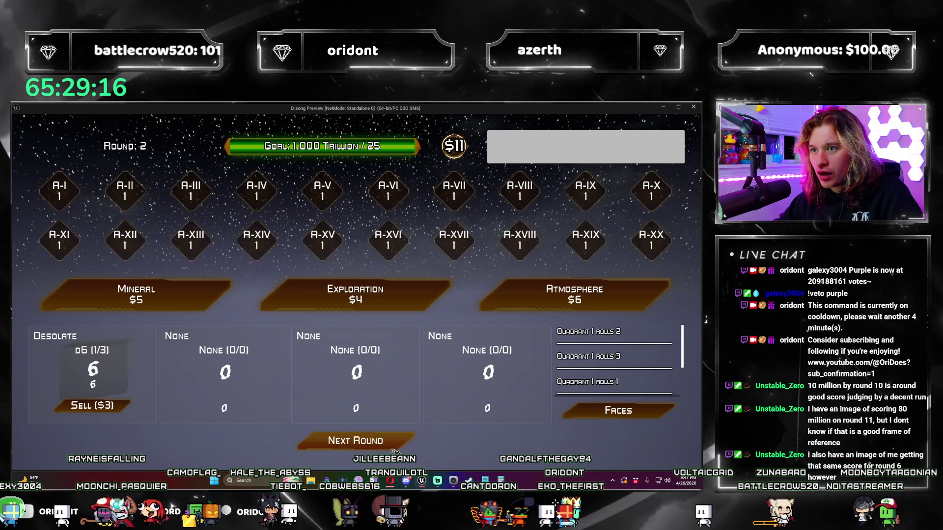
pyautogui.click(393, 449)
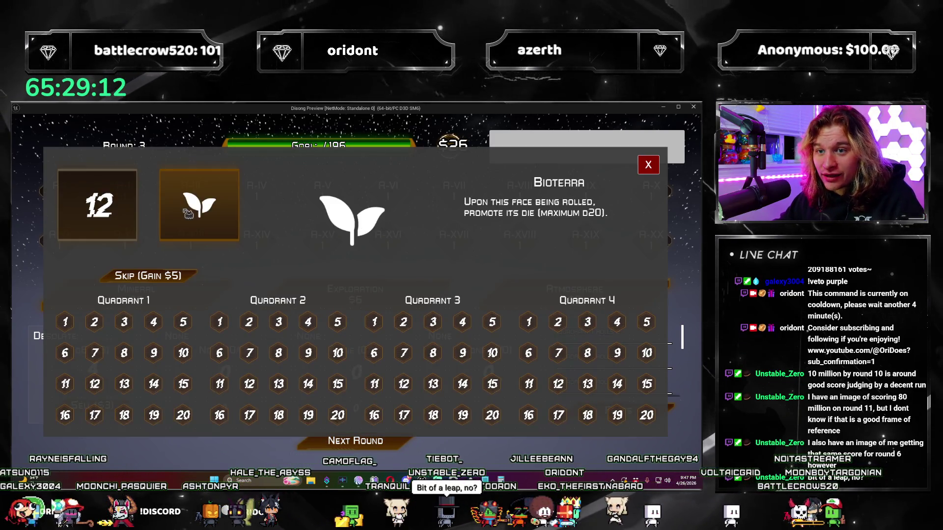
# Step: Place the leaf Bioterra face in Quadrant 1 slot 1 and advance through later rounds
pyautogui.click(187, 212)
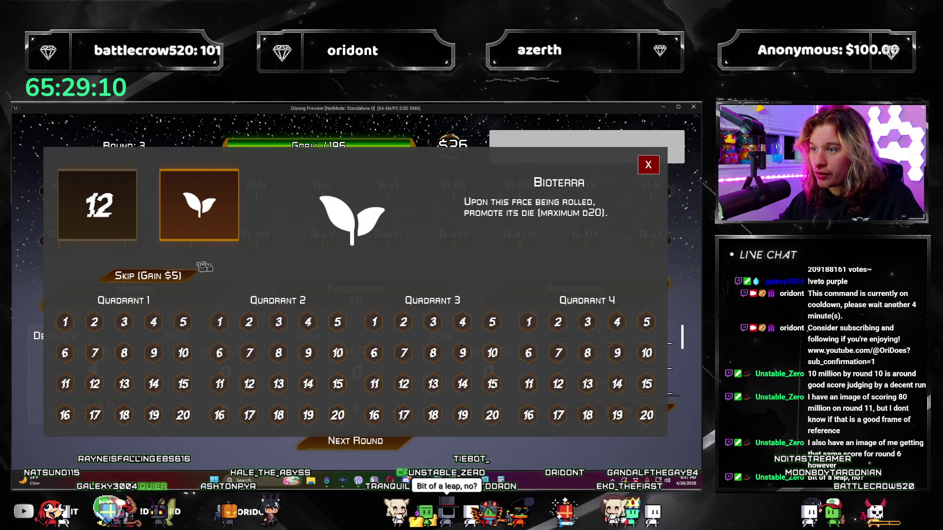
pyautogui.click(67, 322)
pyautogui.click(656, 168)
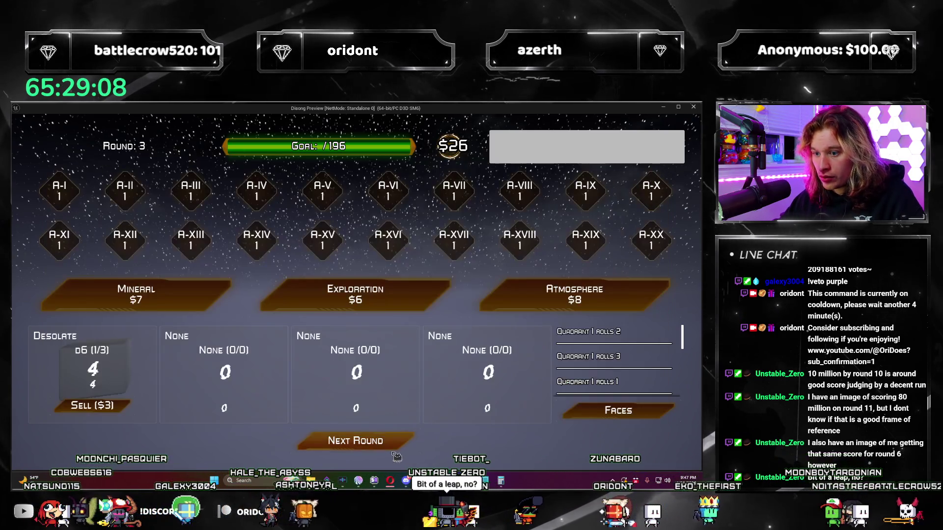
pyautogui.click(388, 441)
pyautogui.click(388, 441)
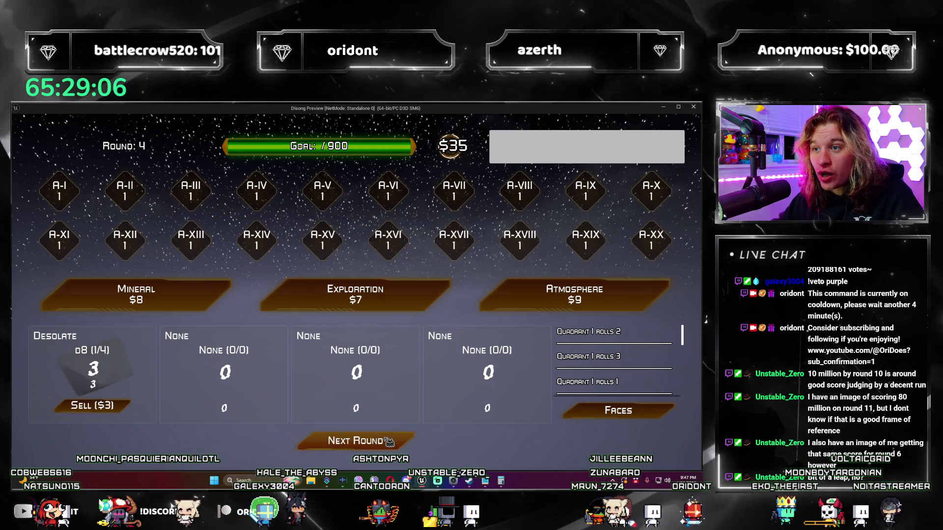
pyautogui.click(389, 442)
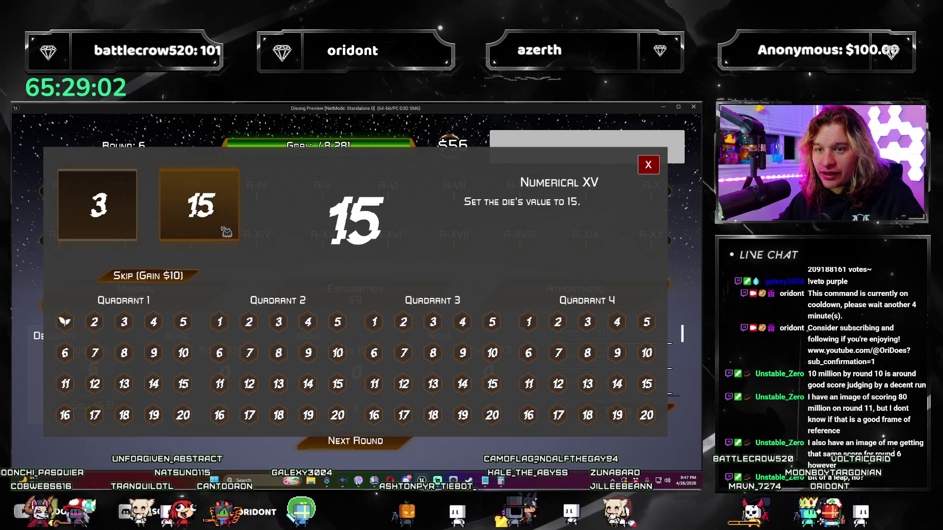
# Step: Advance the game preview from round 37 to 69, dismissing each offered die face, then stop play
pyautogui.click(105, 325)
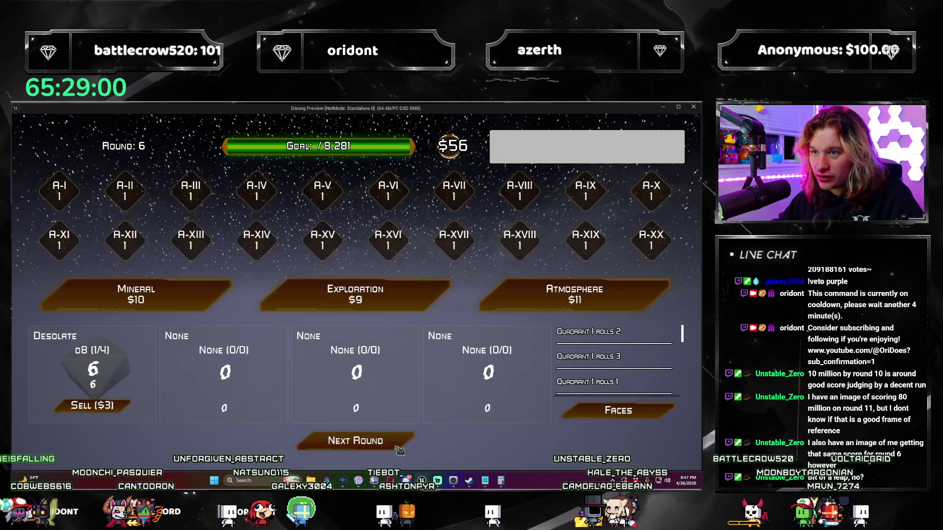
pyautogui.click(396, 442)
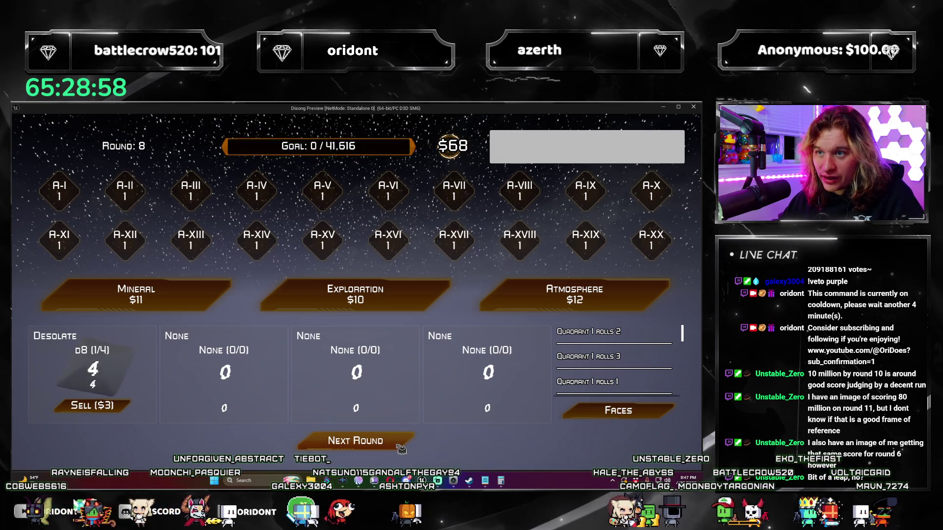
pyautogui.click(395, 442)
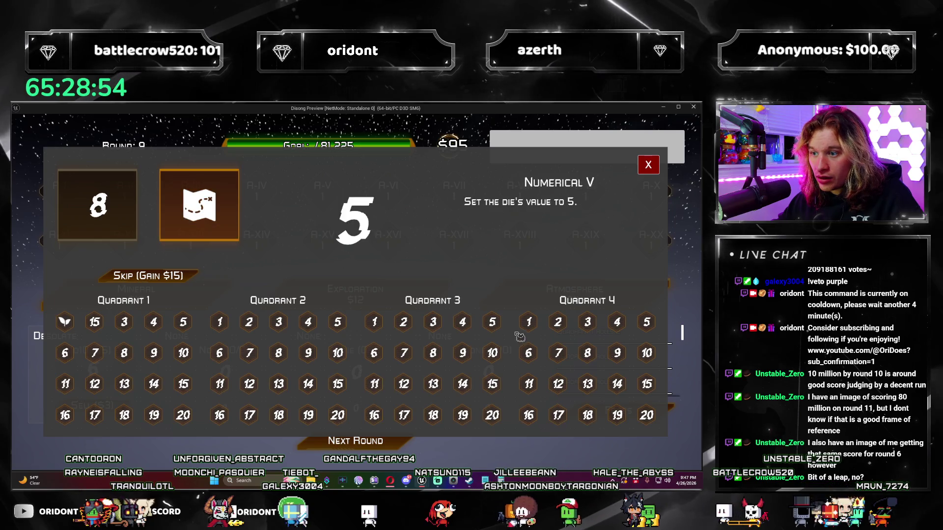
pyautogui.click(648, 165)
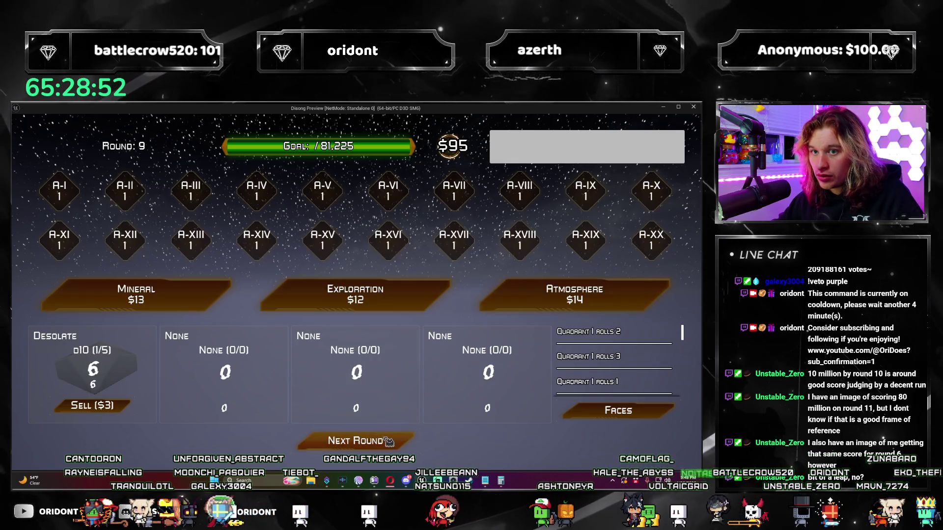
pyautogui.click(388, 442)
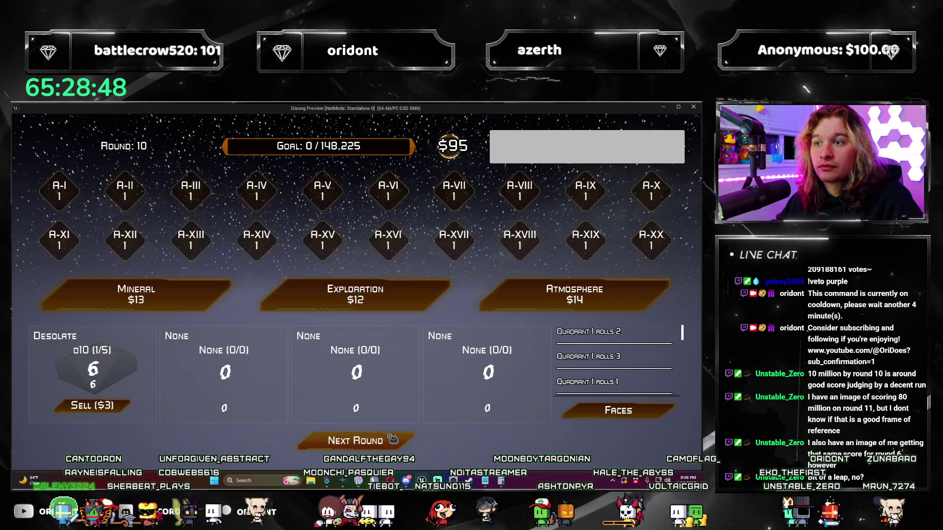
pyautogui.click(393, 440)
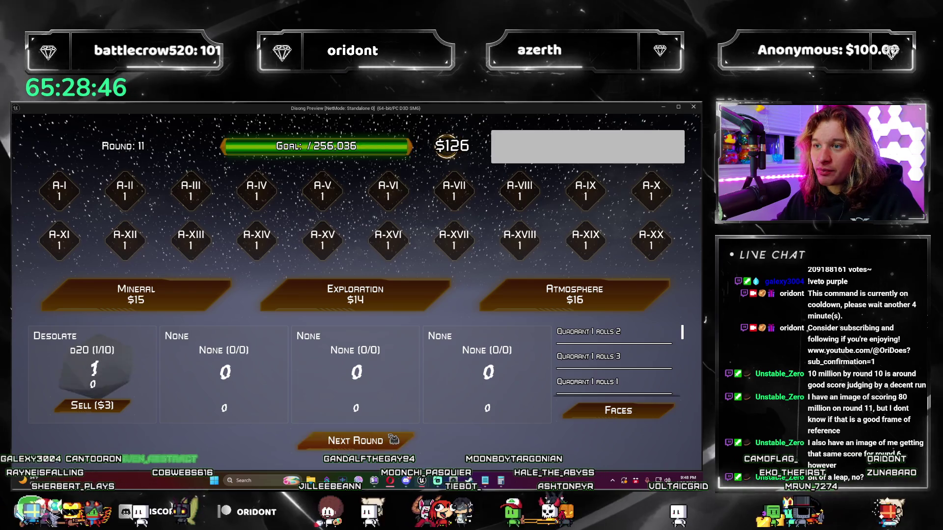
pyautogui.click(393, 440)
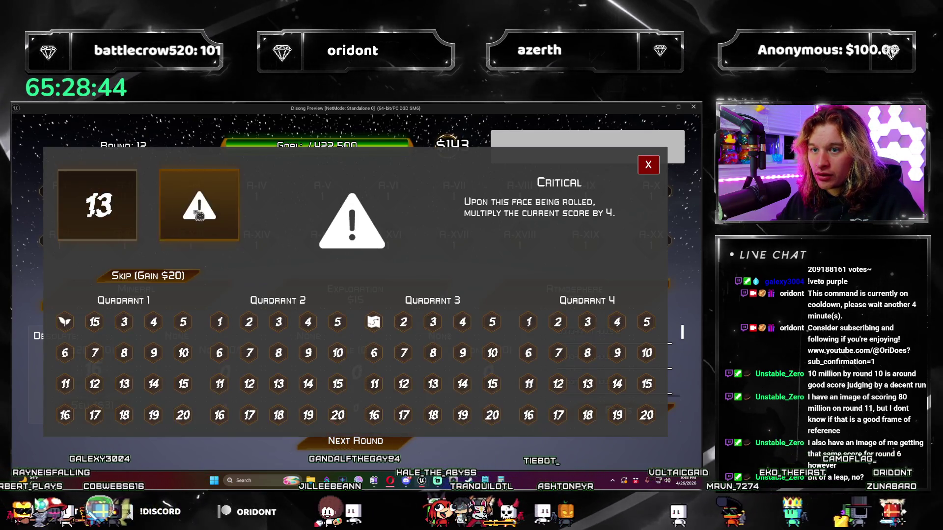
pyautogui.click(649, 165)
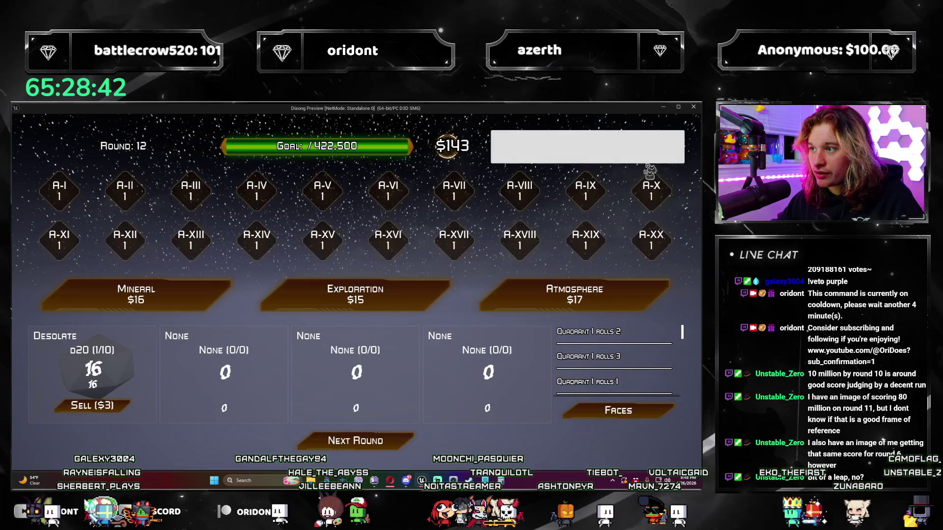
pyautogui.click(408, 444)
pyautogui.click(411, 447)
pyautogui.click(410, 448)
pyautogui.click(650, 166)
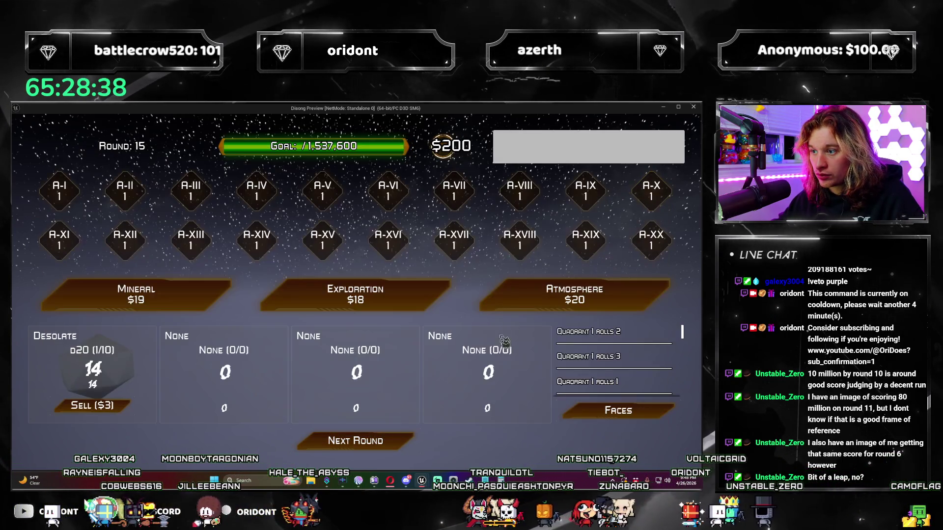
pyautogui.click(393, 441)
pyautogui.click(394, 441)
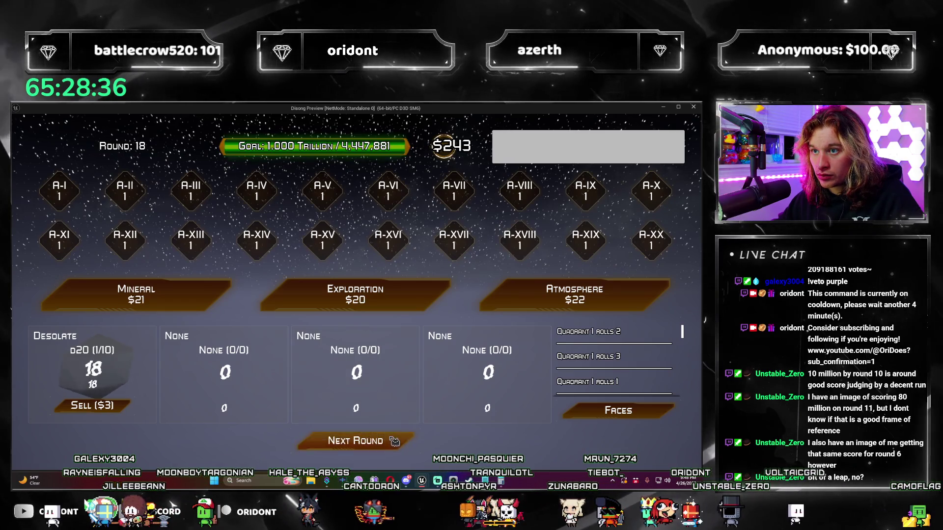
pyautogui.click(649, 164)
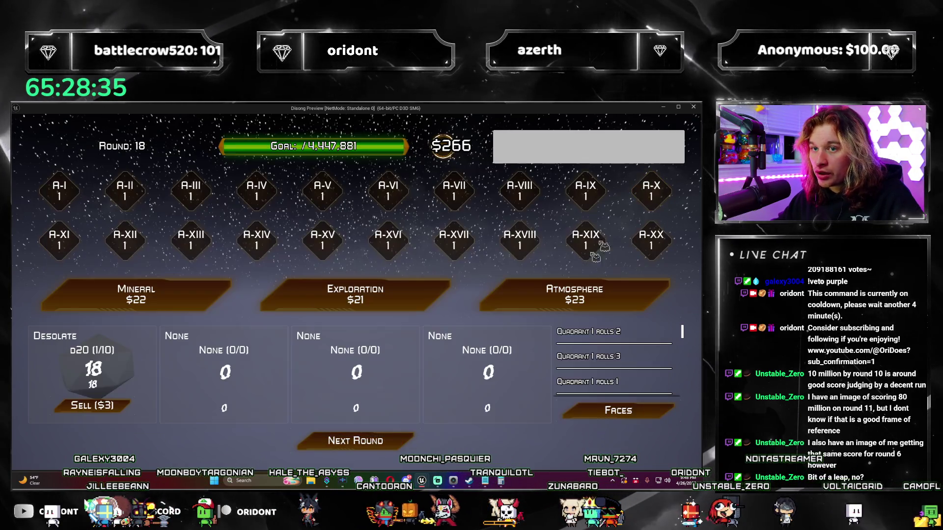
pyautogui.click(391, 444)
pyautogui.click(392, 447)
pyautogui.click(392, 444)
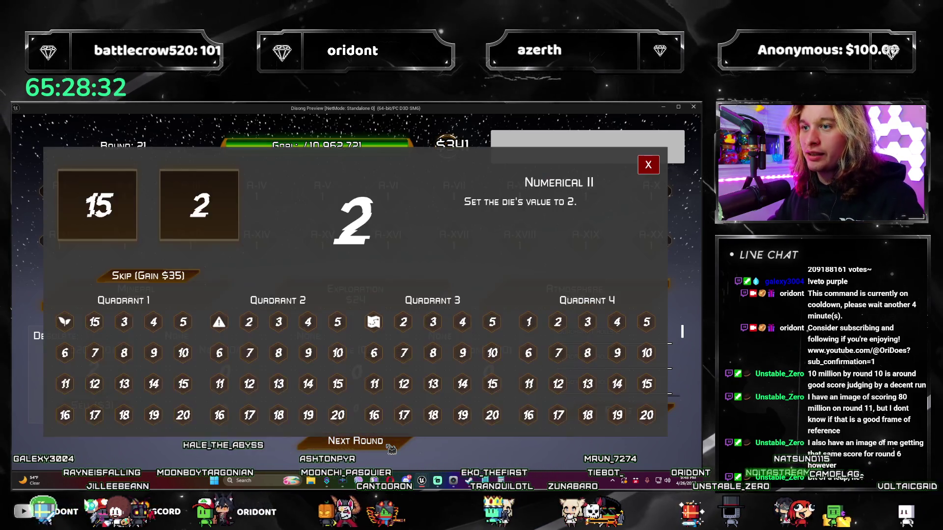
pyautogui.click(648, 166)
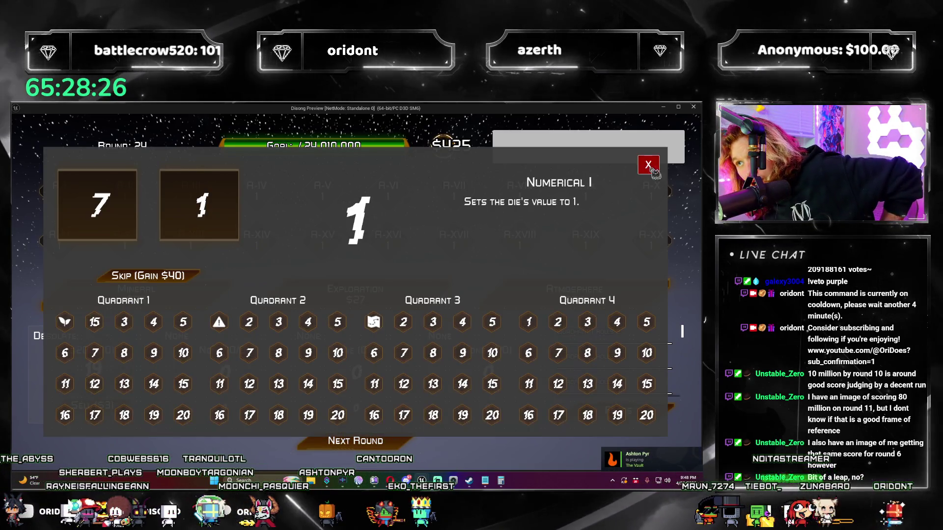
pyautogui.click(648, 165)
pyautogui.click(392, 443)
pyautogui.click(392, 443)
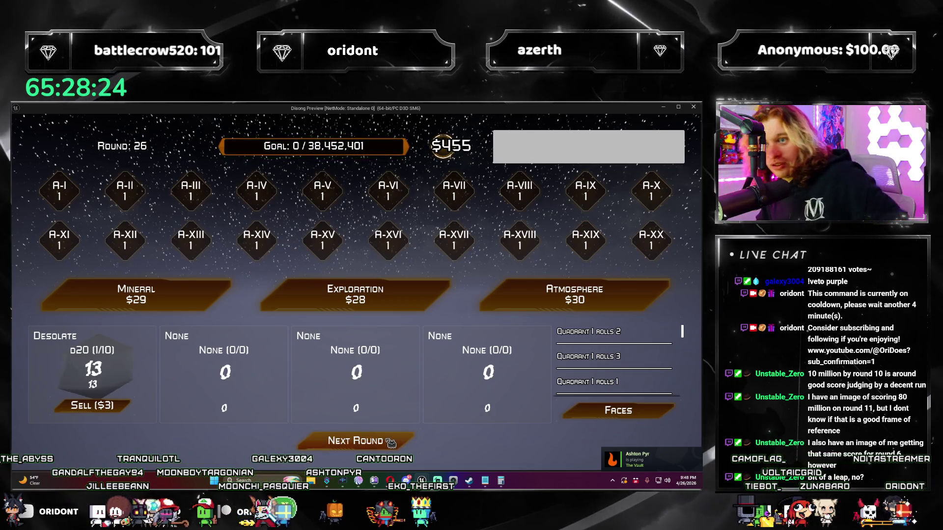
pyautogui.click(391, 444)
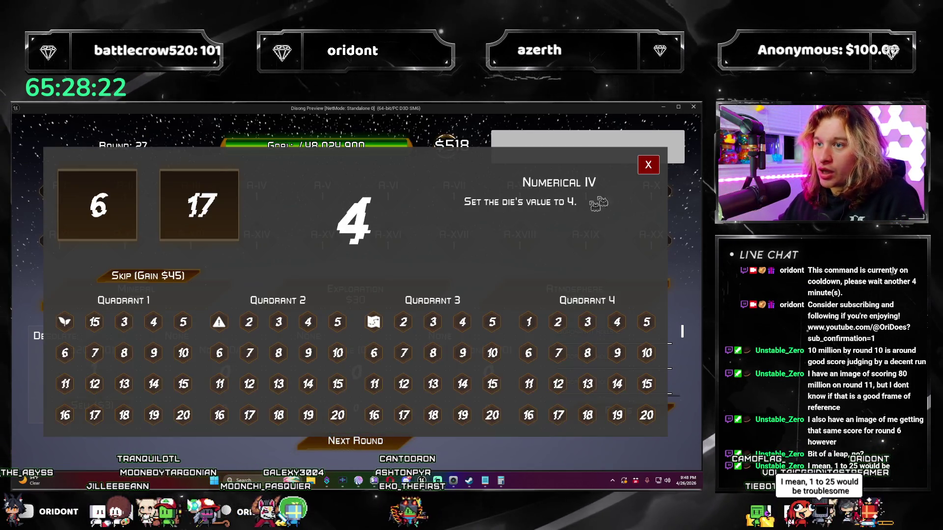
pyautogui.click(655, 167)
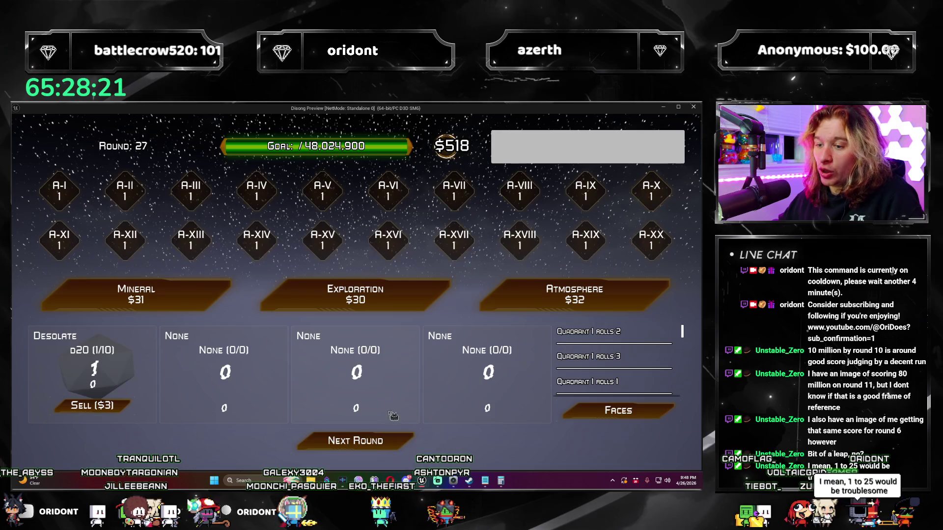
pyautogui.click(391, 444)
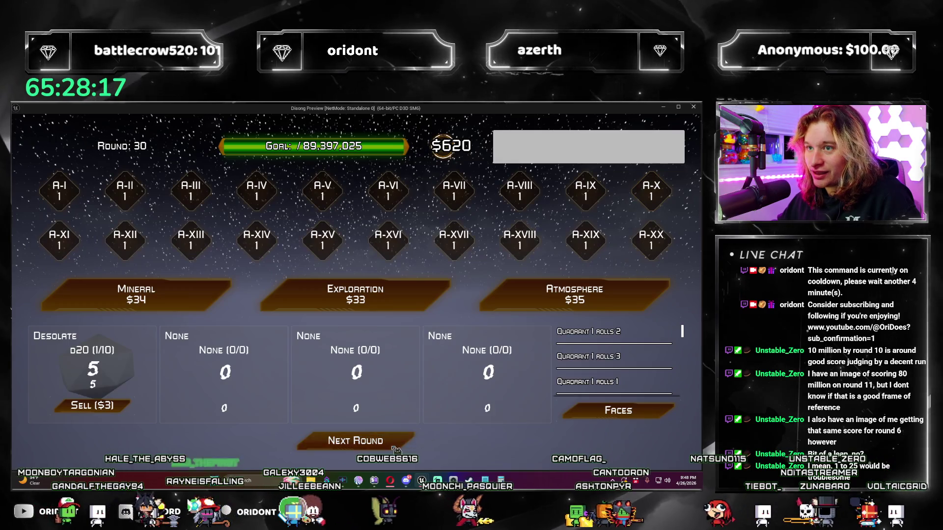
pyautogui.click(395, 448)
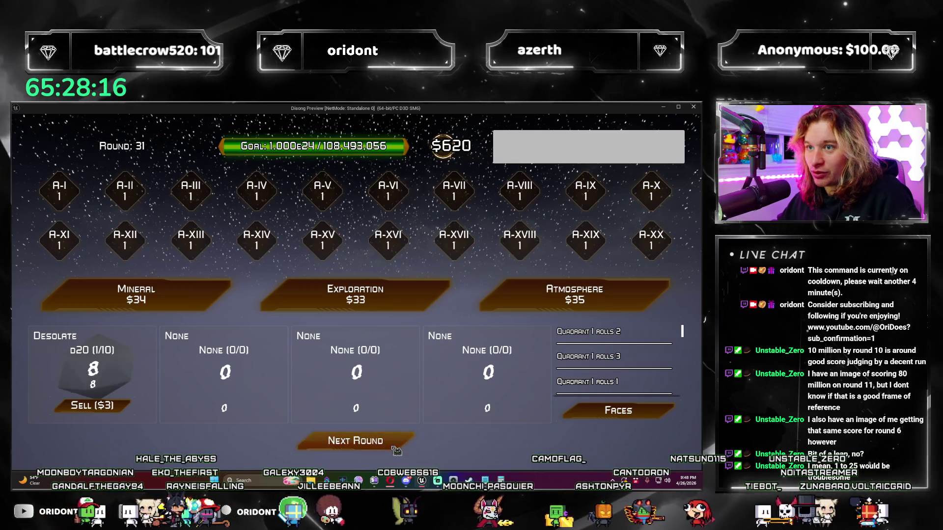
pyautogui.click(396, 448)
pyautogui.click(395, 448)
pyautogui.click(397, 451)
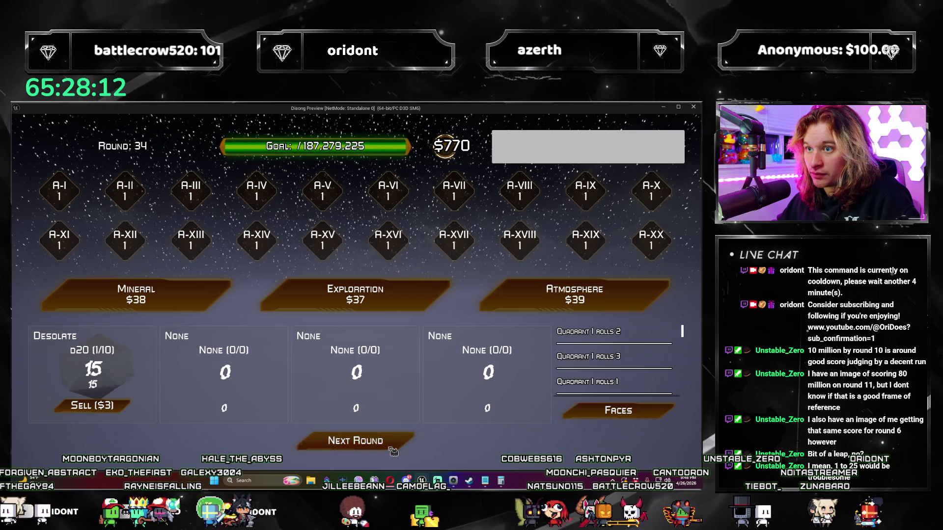
pyautogui.click(394, 451)
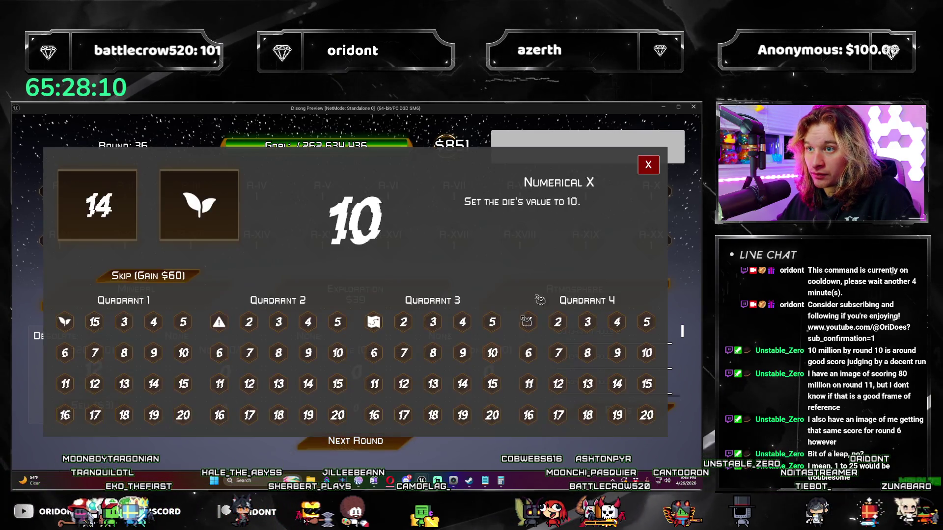
pyautogui.click(648, 165)
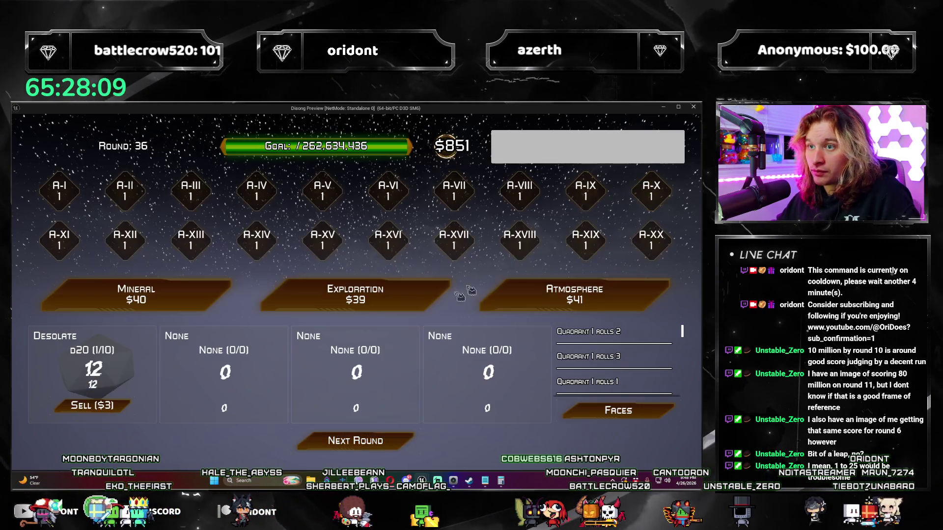
pyautogui.click(402, 445)
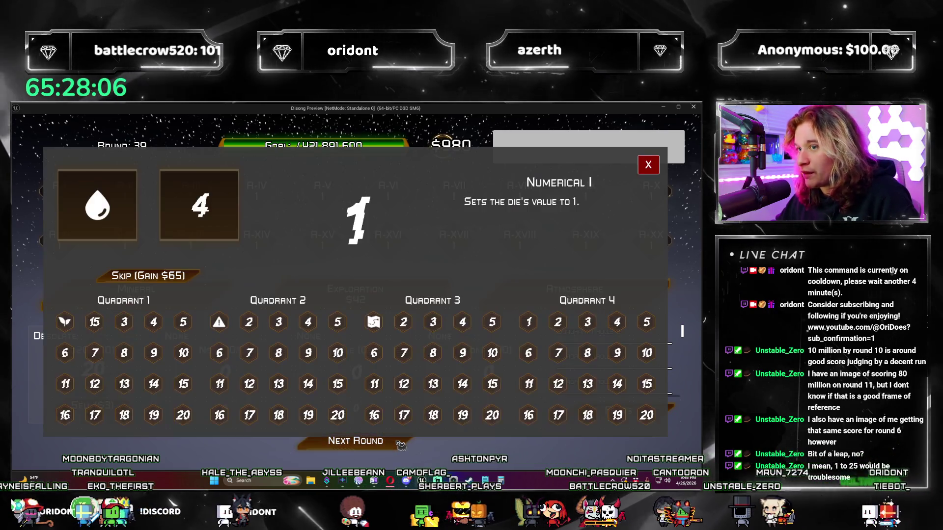
pyautogui.click(396, 445)
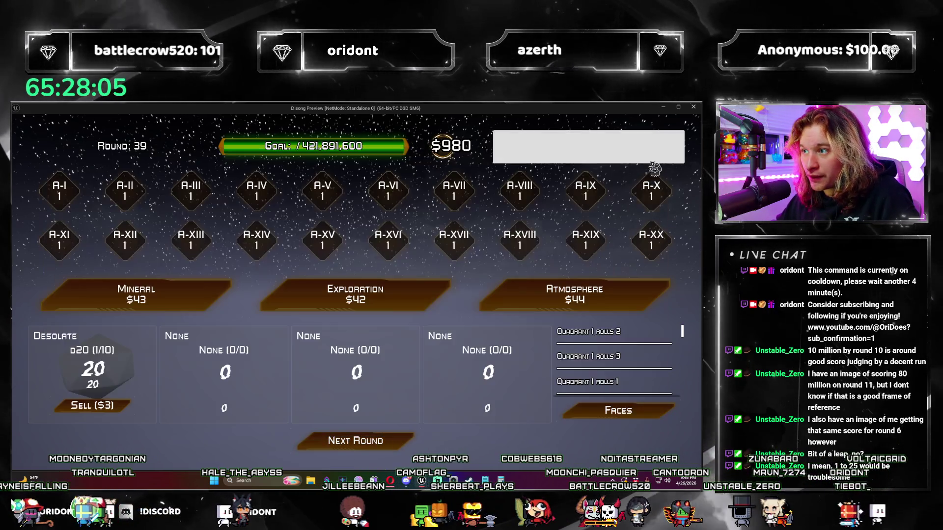
pyautogui.click(393, 444)
pyautogui.click(393, 445)
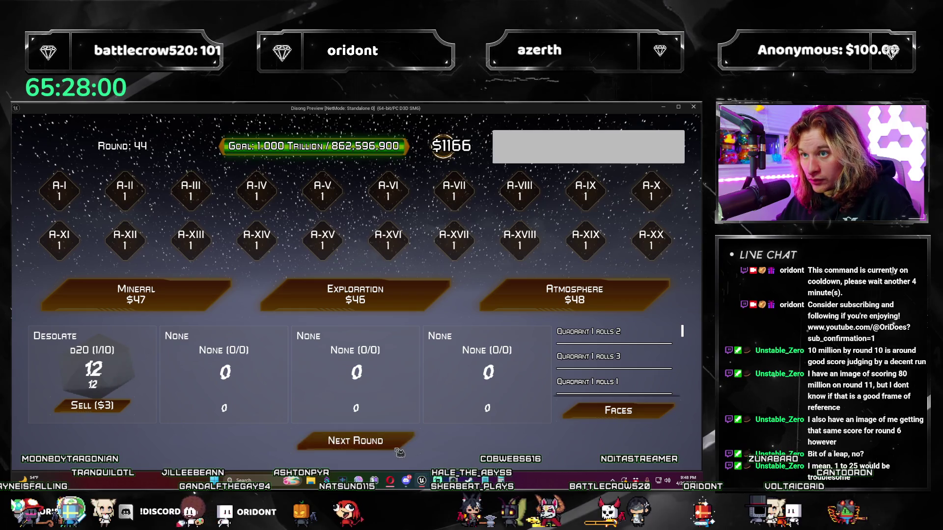
pyautogui.click(398, 447)
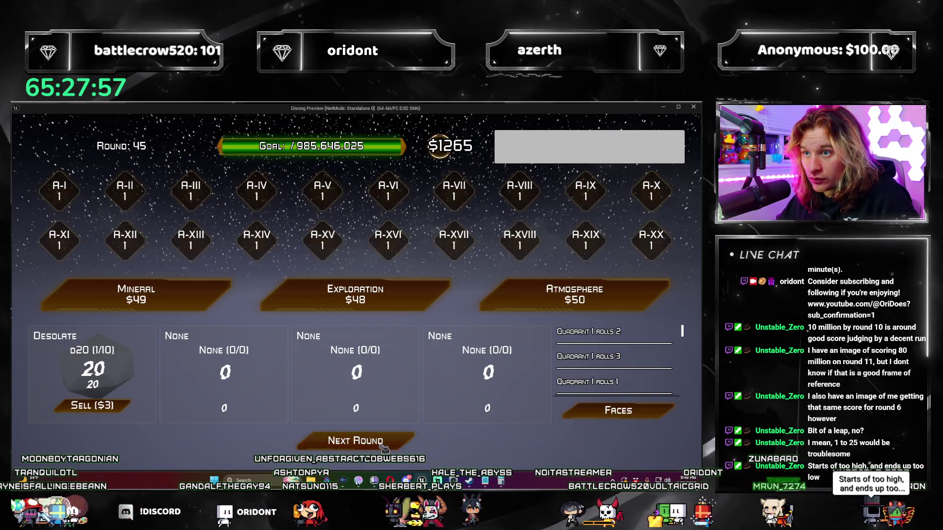
pyautogui.click(382, 444)
pyautogui.click(382, 444)
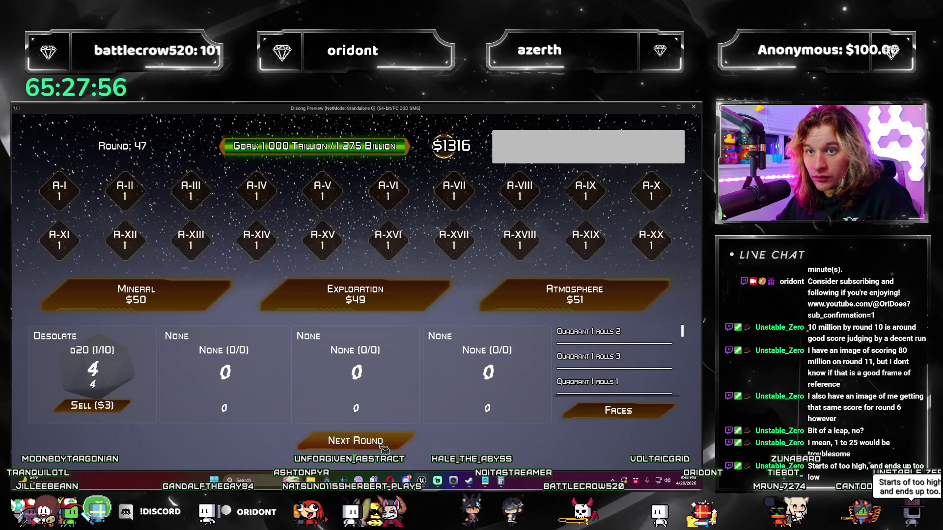
pyautogui.click(382, 444)
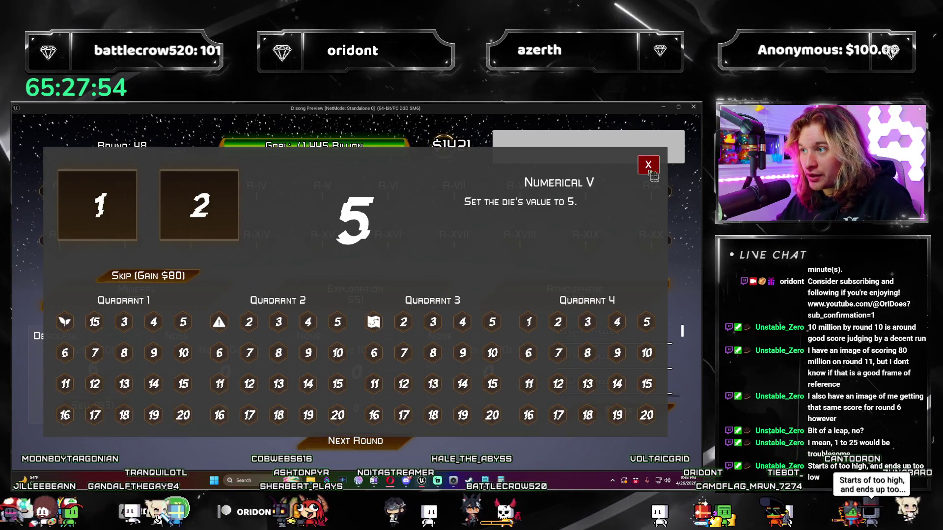
pyautogui.click(649, 170)
pyautogui.click(382, 445)
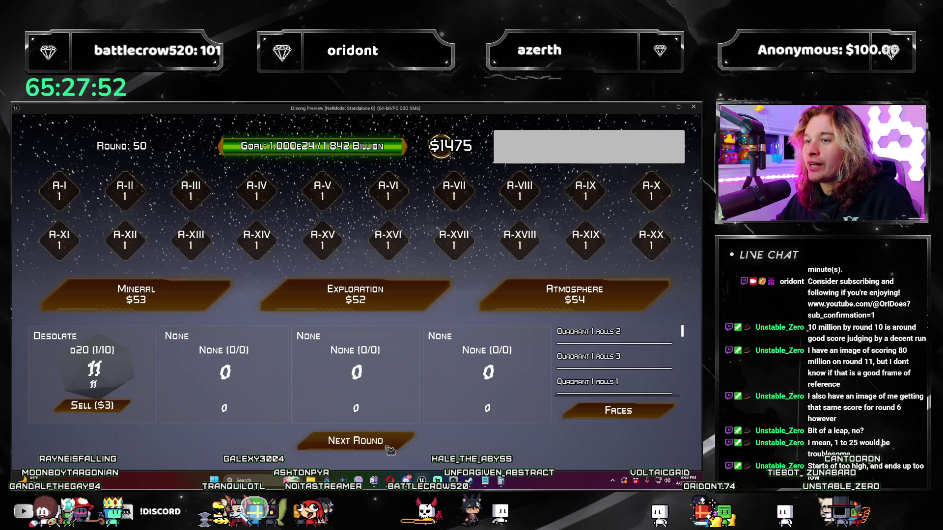
pyautogui.click(387, 448)
pyautogui.click(657, 164)
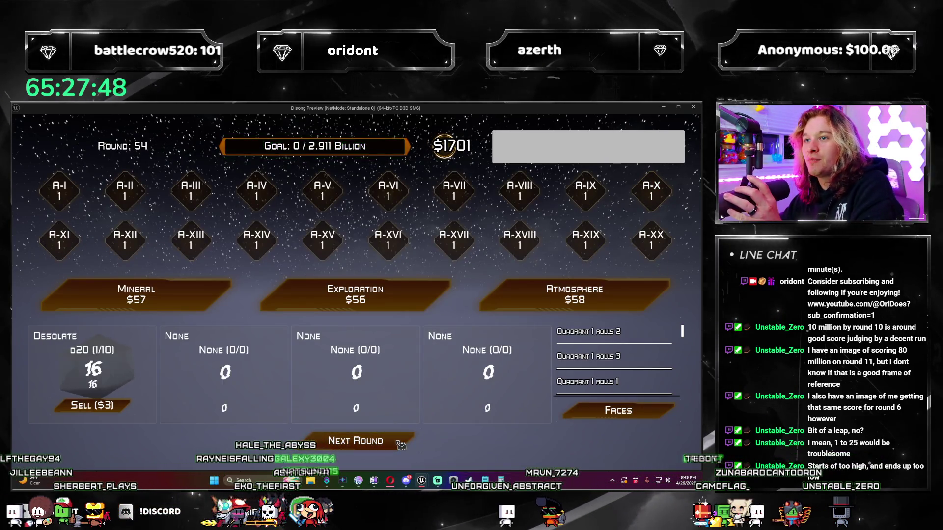
pyautogui.click(401, 445)
pyautogui.click(648, 164)
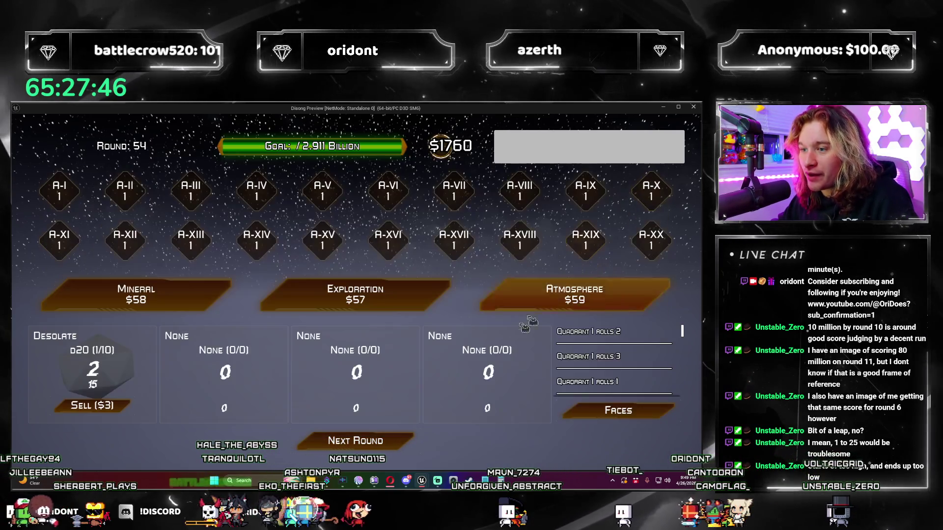
pyautogui.click(400, 442)
pyautogui.click(401, 442)
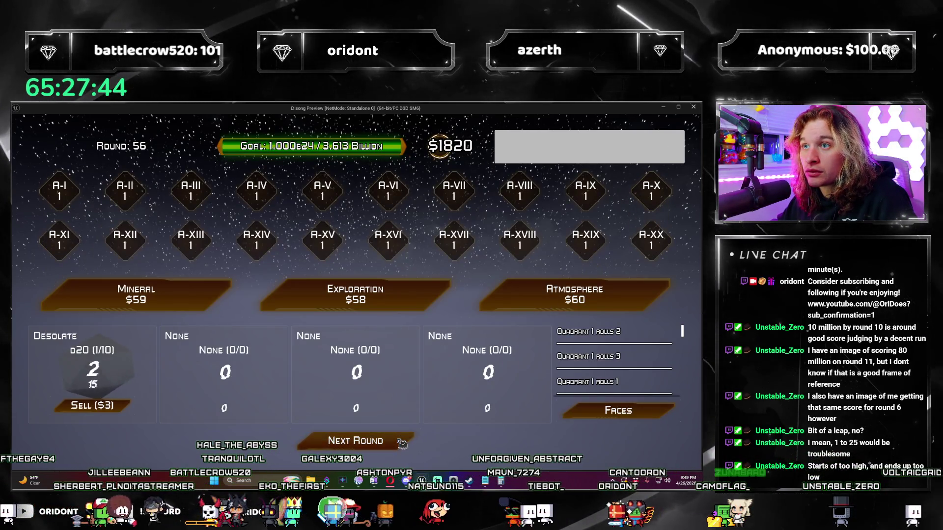
pyautogui.click(402, 443)
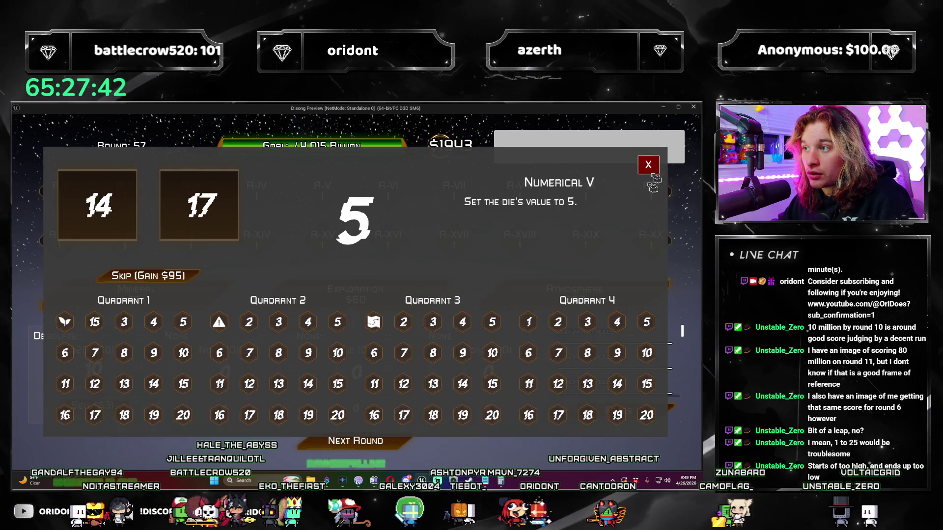
pyautogui.click(655, 171)
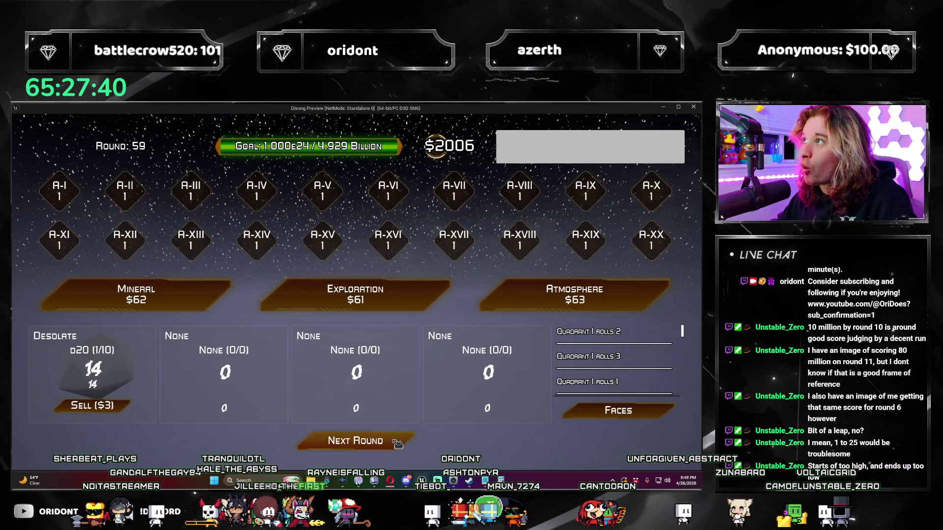
pyautogui.click(397, 443)
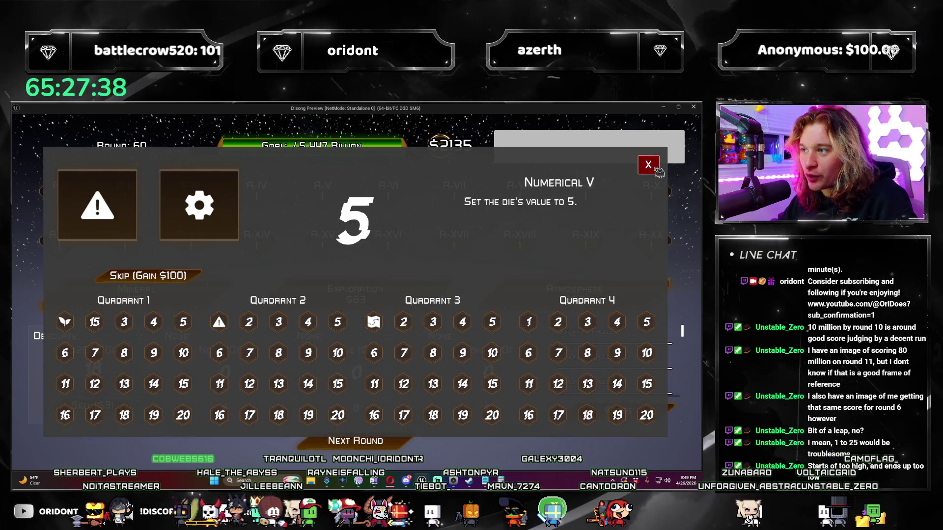
pyautogui.click(657, 170)
pyautogui.click(397, 443)
pyautogui.click(397, 443)
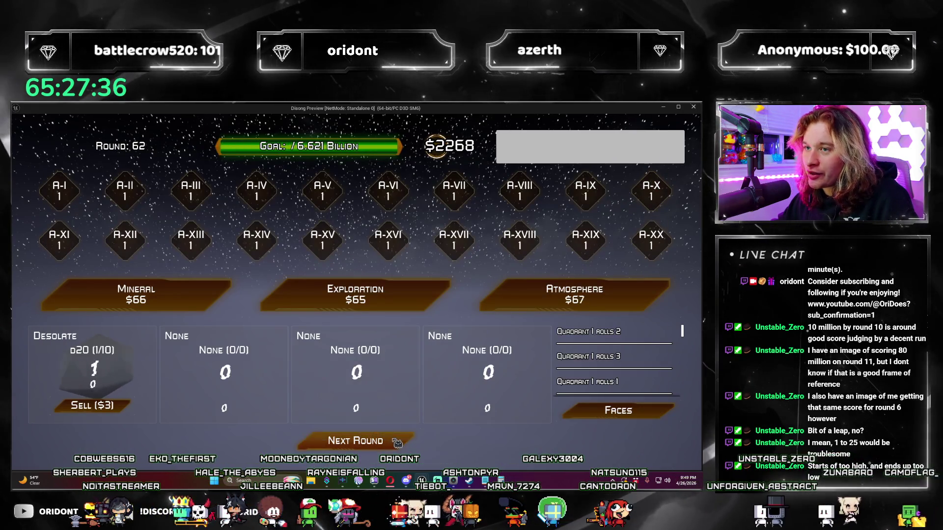
pyautogui.click(397, 443)
pyautogui.click(650, 162)
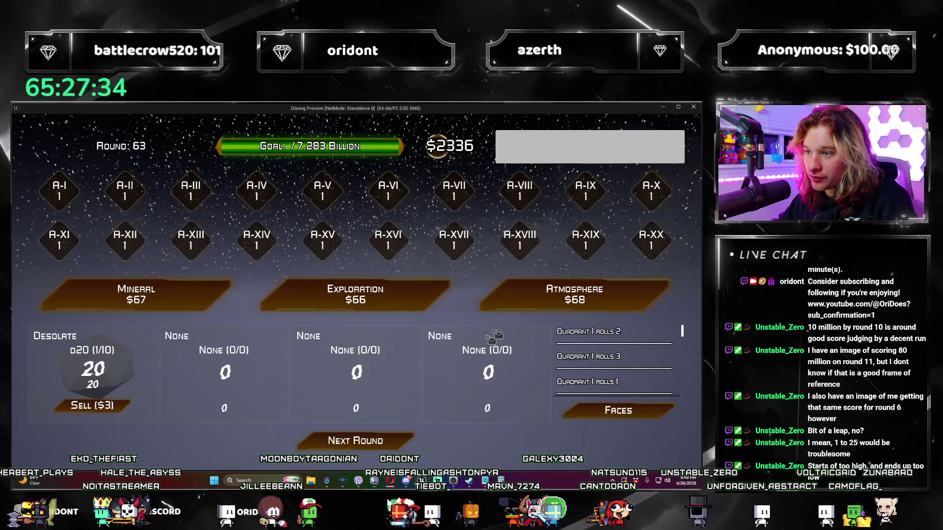
pyautogui.click(397, 439)
pyautogui.click(396, 440)
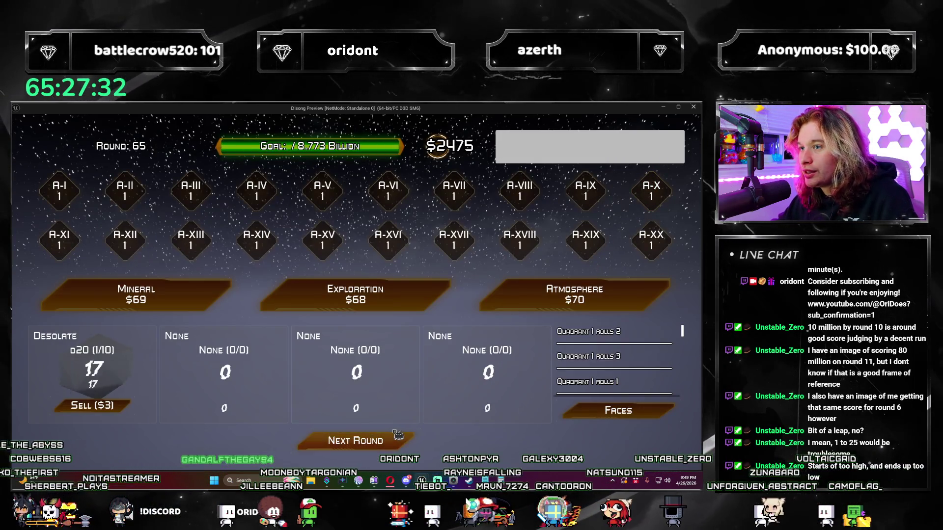
pyautogui.click(397, 436)
pyautogui.click(648, 165)
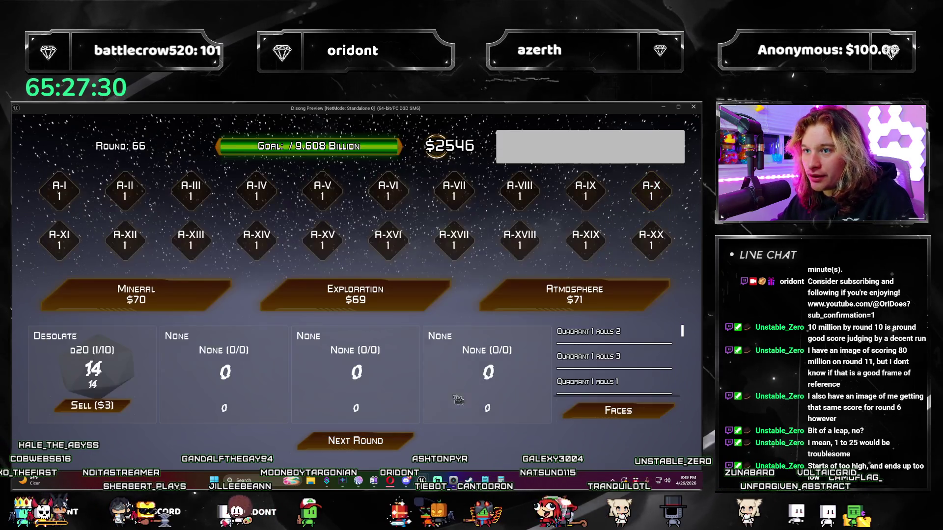
pyautogui.click(393, 441)
pyautogui.click(393, 442)
pyautogui.click(393, 442)
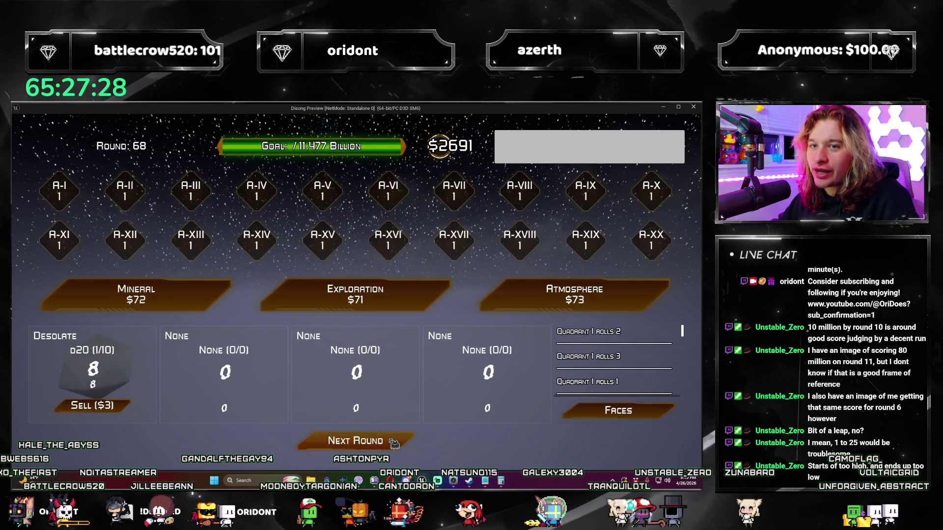
pyautogui.click(395, 441)
pyautogui.click(650, 162)
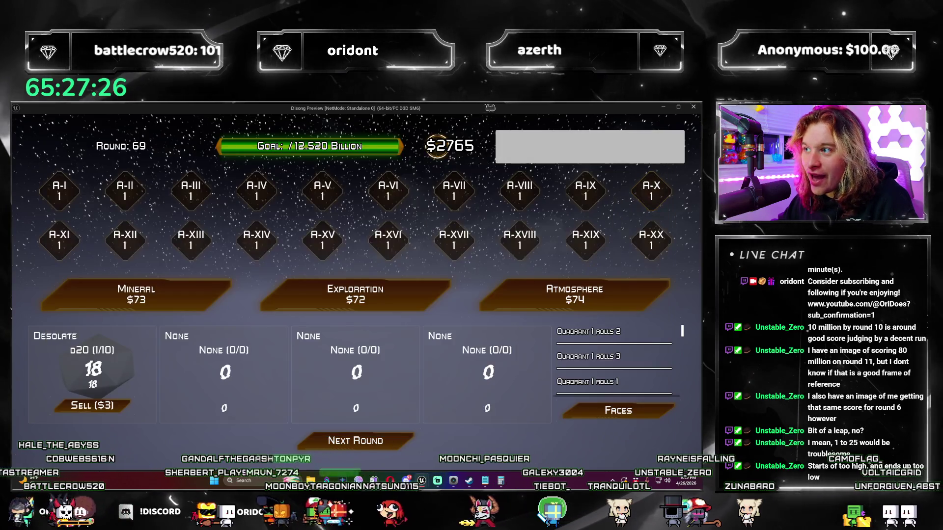
pyautogui.press('Escape')
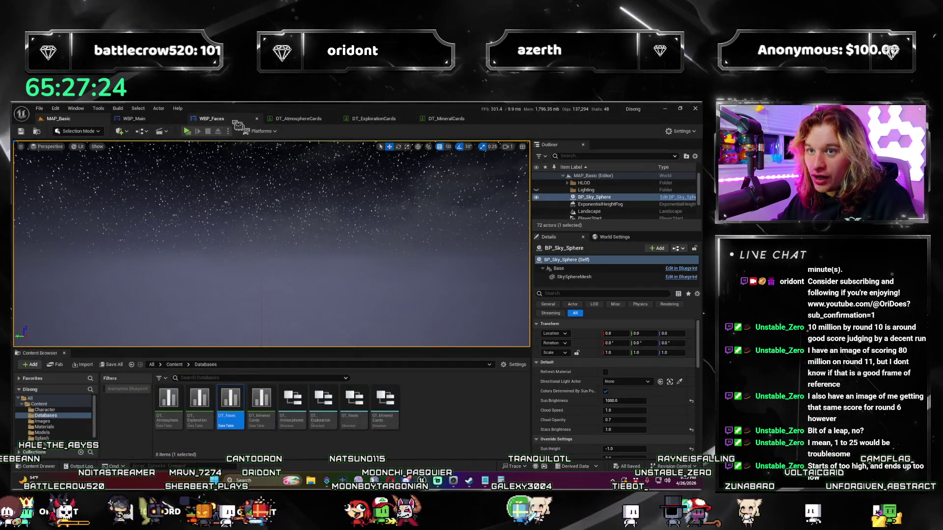
# Step: Bring the WBP_Main Calculate Goal graph forward and check 2 × 2 = 4 in Calculator
pyautogui.click(129, 120)
pyautogui.moveTo(478, 318); pyautogui.dragTo(538, 294)
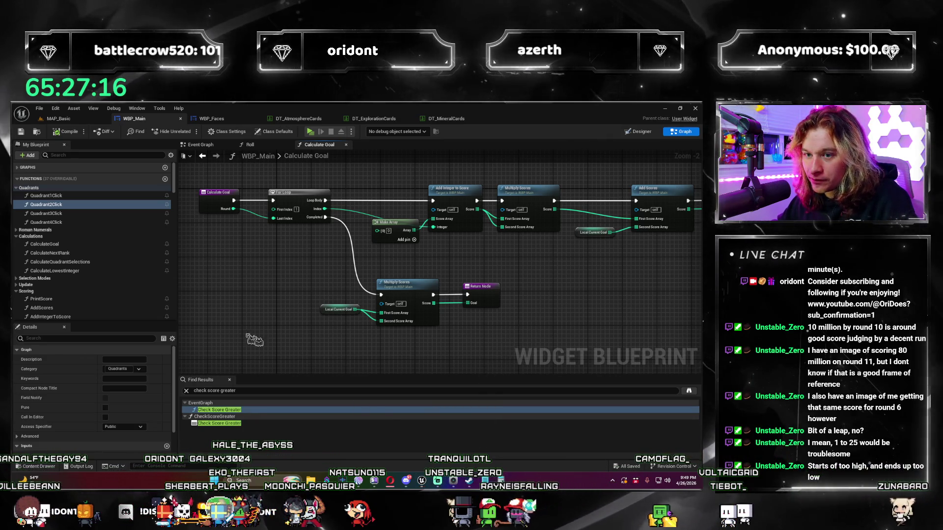
pyautogui.press('XF86Calculator')
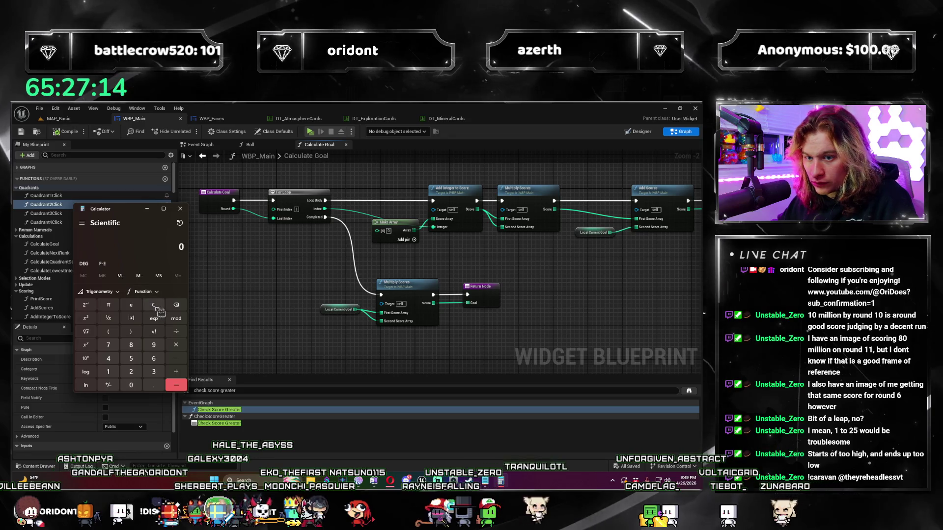
pyautogui.write('2*2')
pyautogui.press('Return')
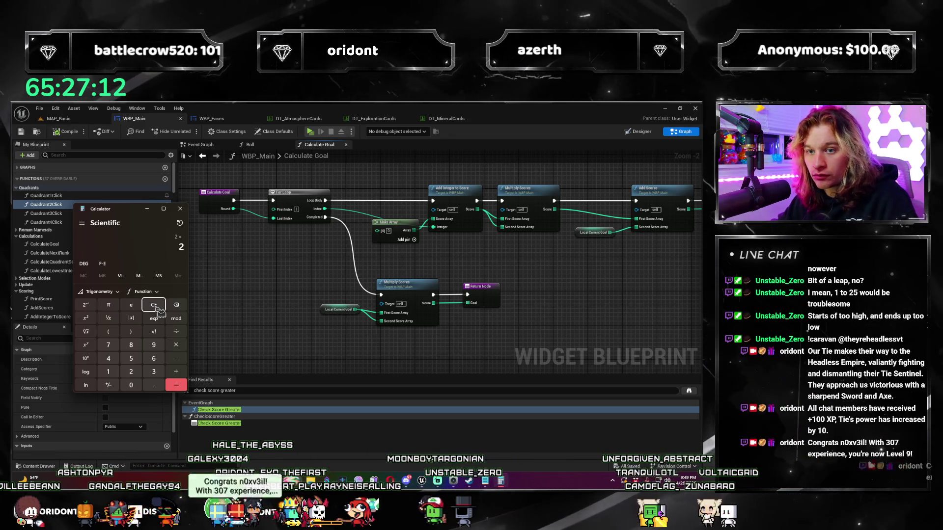
pyautogui.write('*')
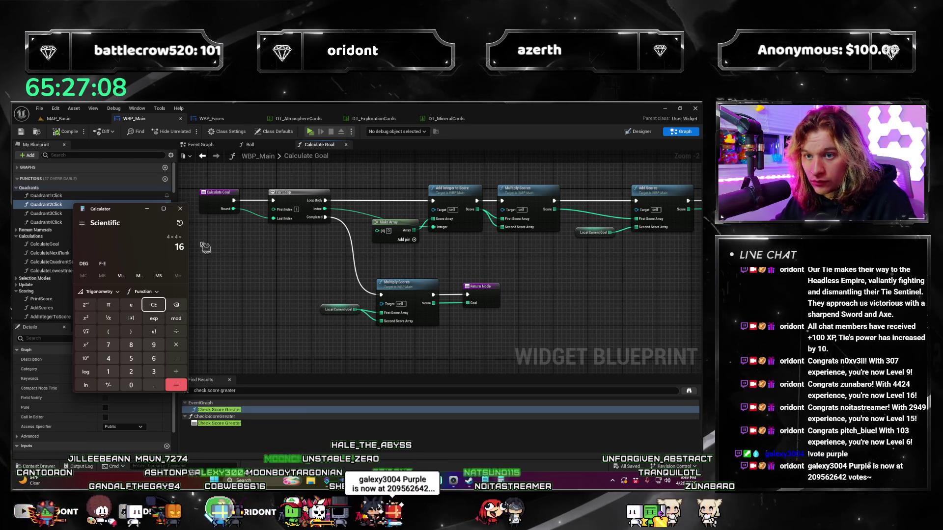
pyautogui.click(180, 210)
# Step: Recentre the Calculate Goal graph and bring up Windows search
pyautogui.moveTo(378, 272); pyautogui.dragTo(390, 278)
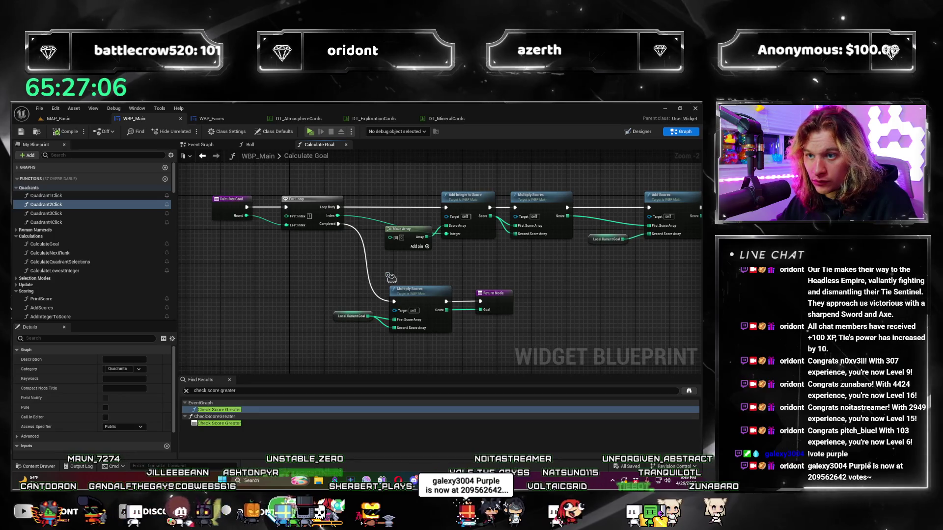
pyautogui.moveTo(540, 340); pyautogui.dragTo(517, 330)
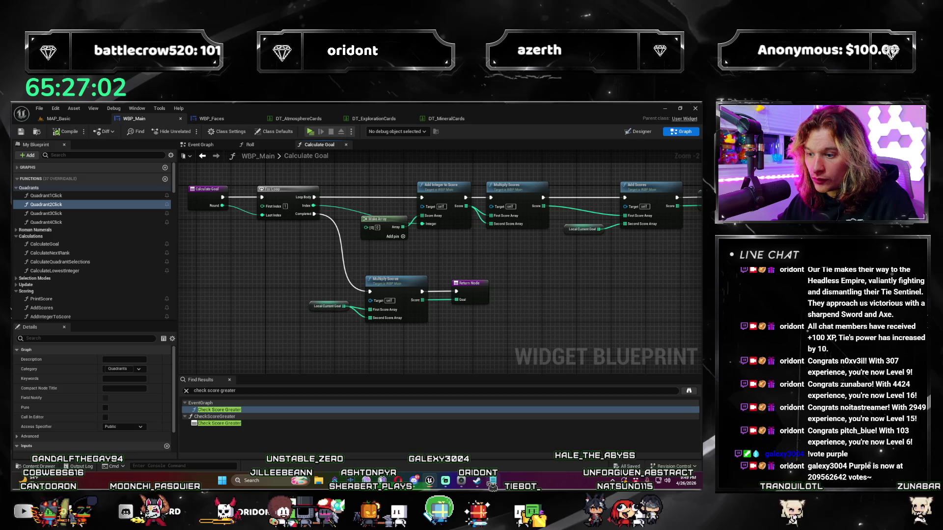
pyautogui.press('super')
# Step: Launch Windows Calculator by searching 'cal'
pyautogui.write('cal')
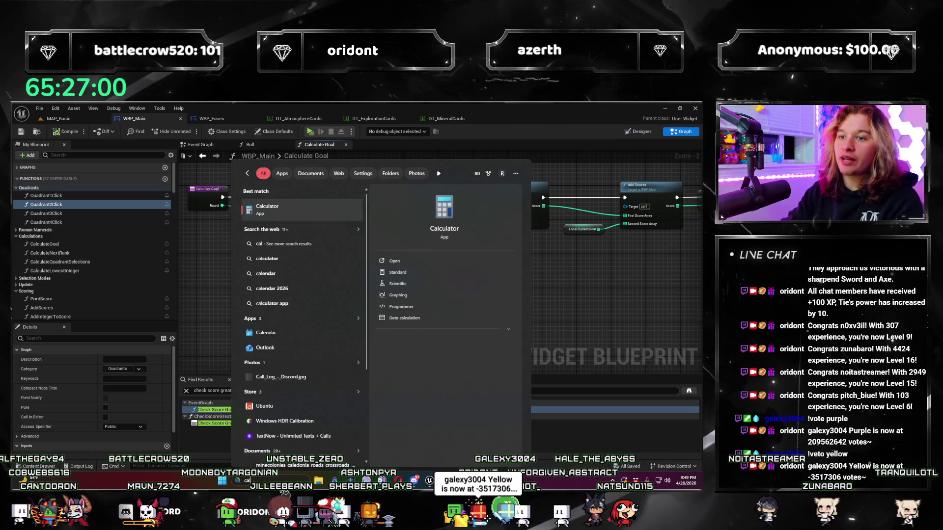
pyautogui.press('Return')
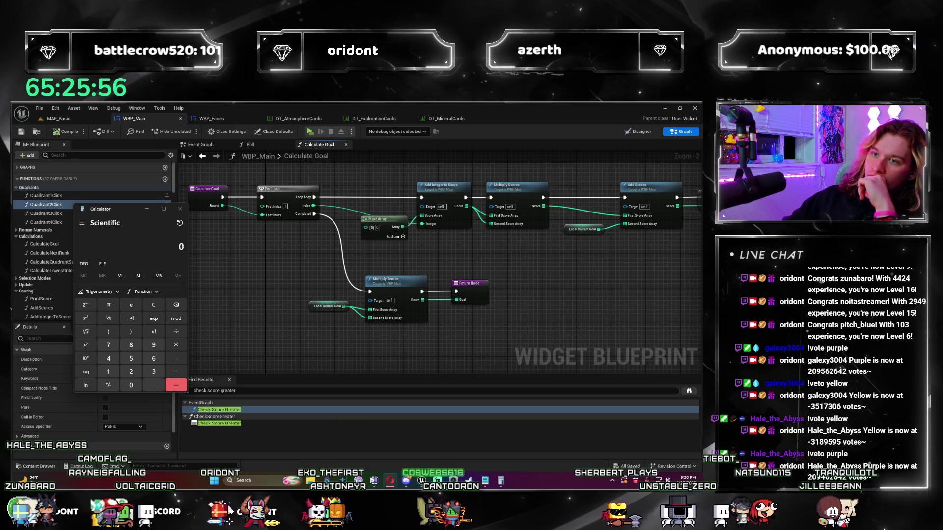
# Step: Try repeated products in Calculator, such as 20*20*20*20 = 160,000, clearing each result
pyautogui.click(418, 359)
pyautogui.moveTo(418, 359); pyautogui.dragTo(439, 375)
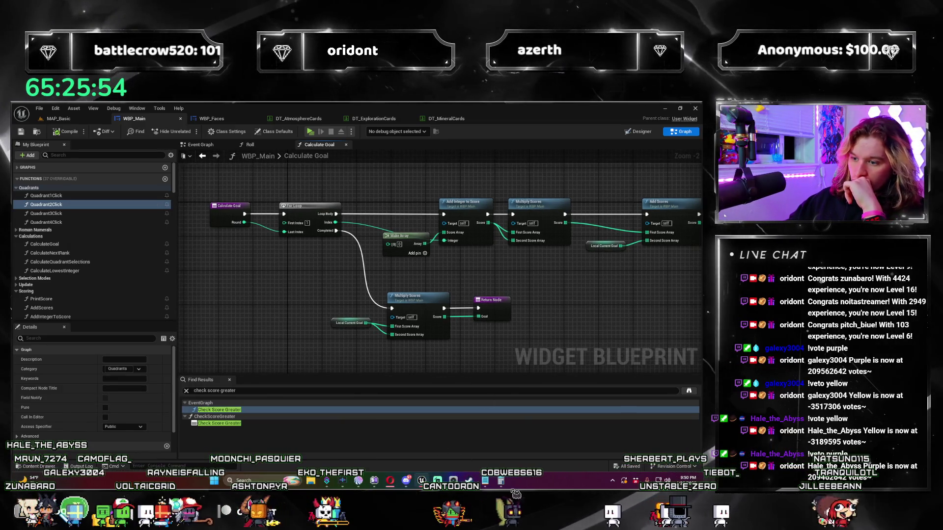
pyautogui.click(502, 481)
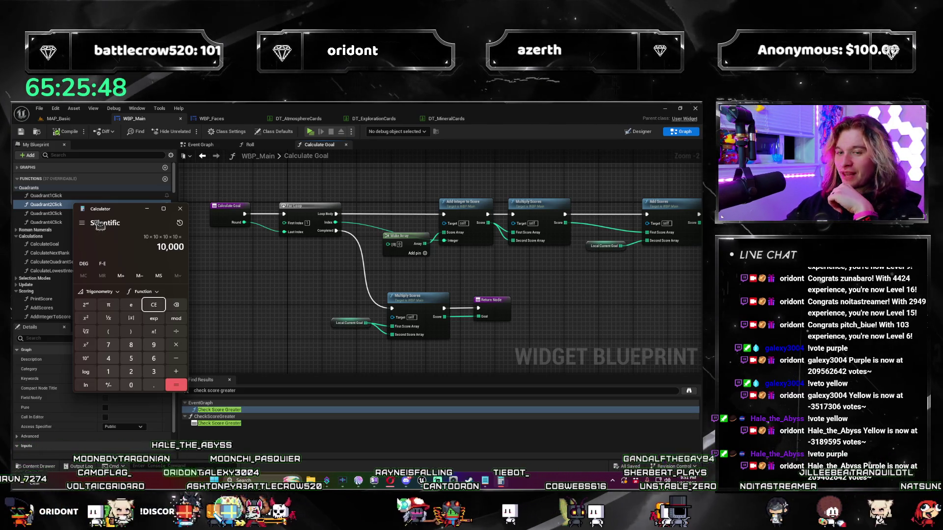
pyautogui.write('2')
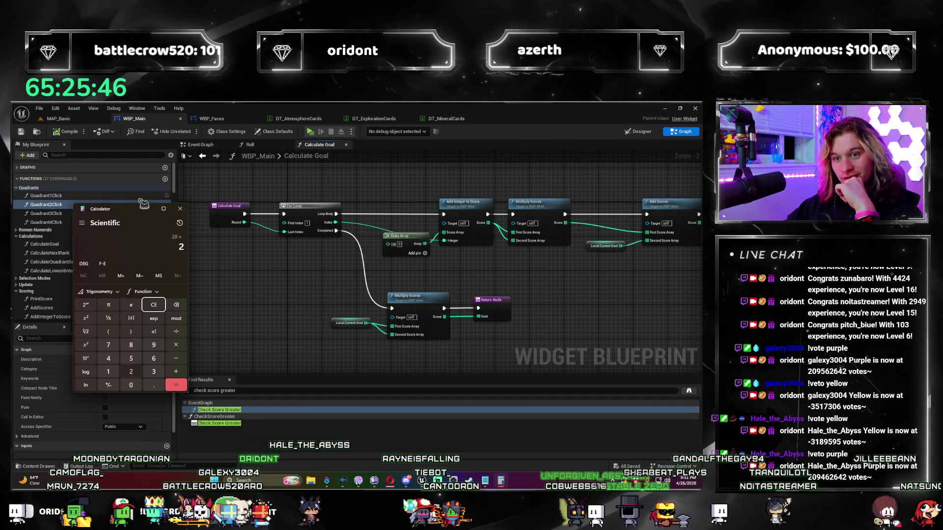
pyautogui.write('0*20**20=')
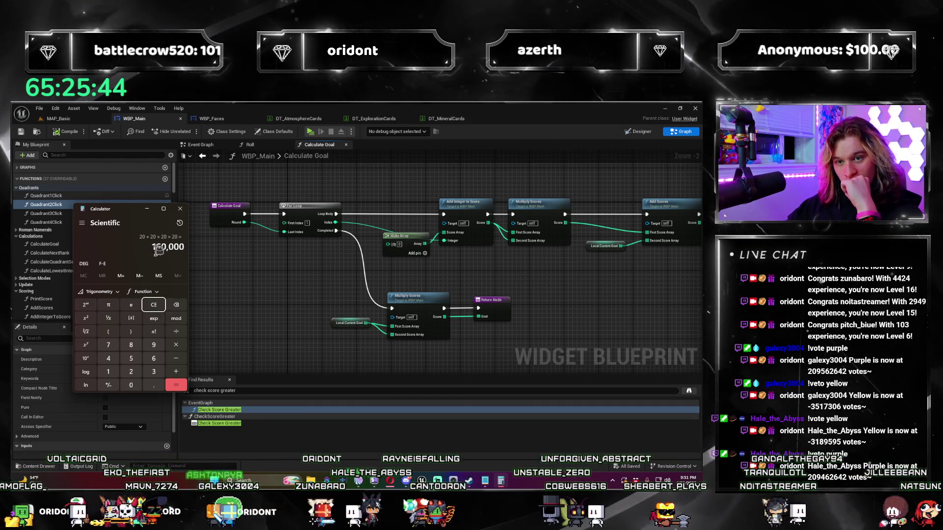
pyautogui.click(157, 307)
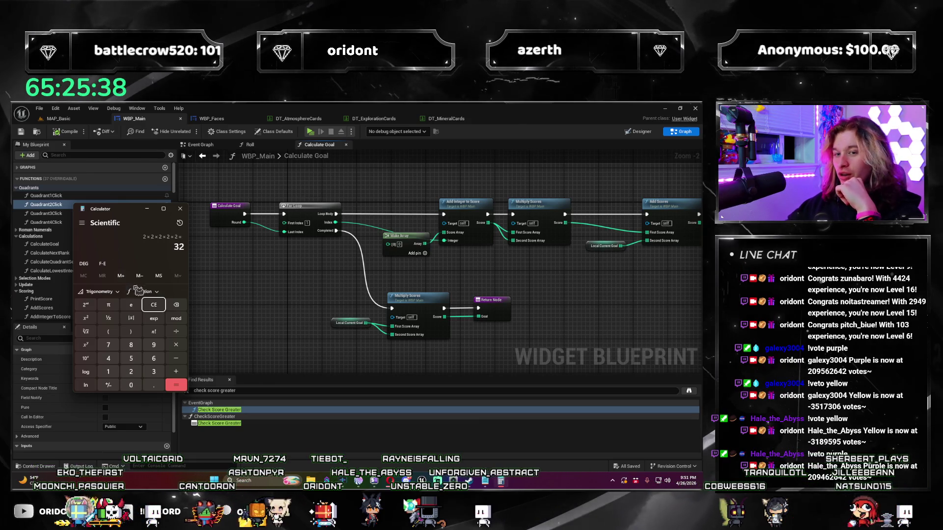
pyautogui.click(160, 306)
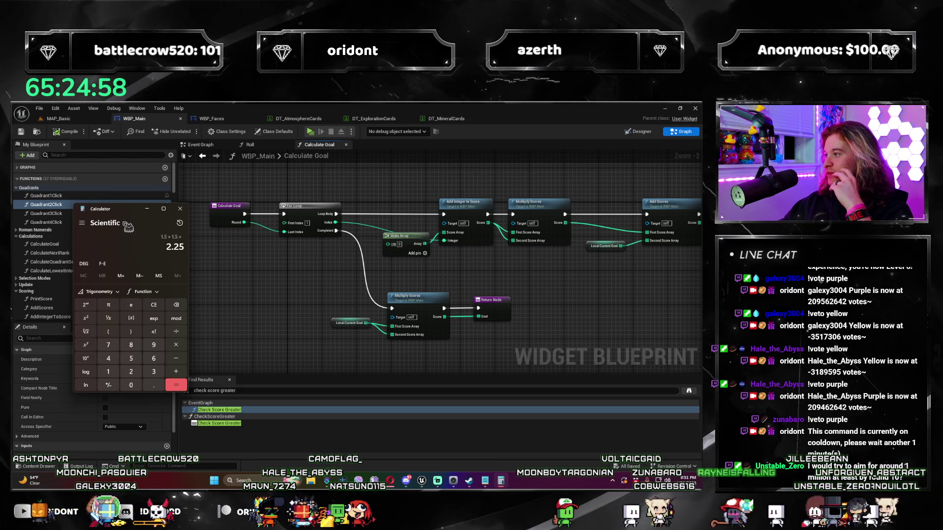
# Step: Finish the 1.5 × 1.5 product, undo the extra factor, and clear the 2.25 result
pyautogui.write('1')
pyautogui.press('Return')
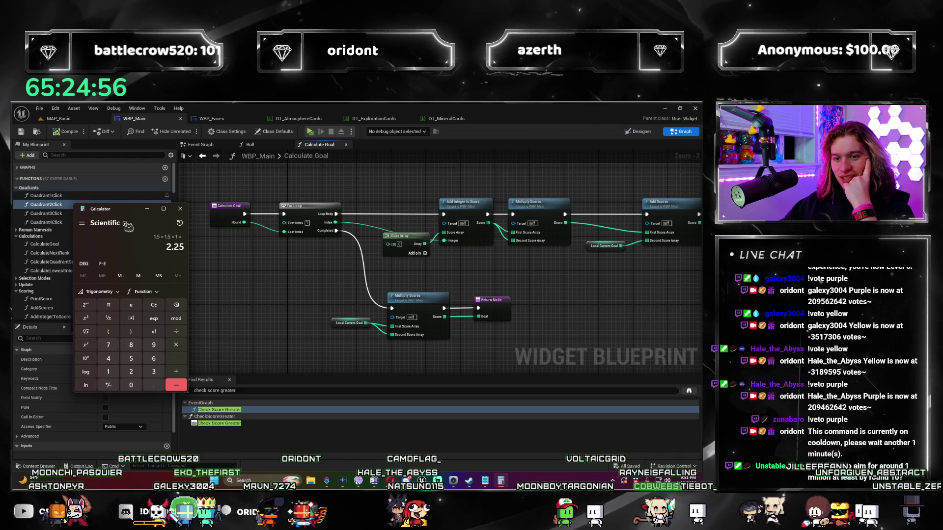
pyautogui.hotkey('ctrl', 'z')
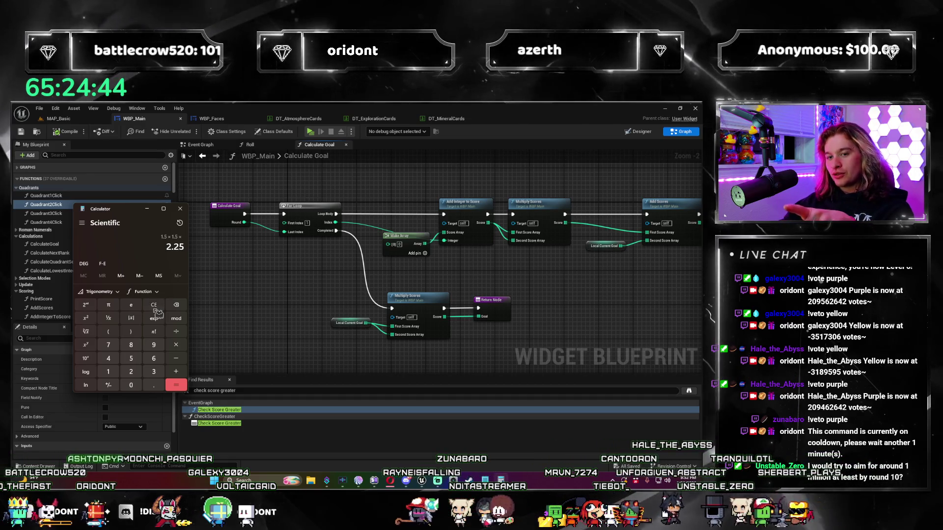
pyautogui.click(153, 305)
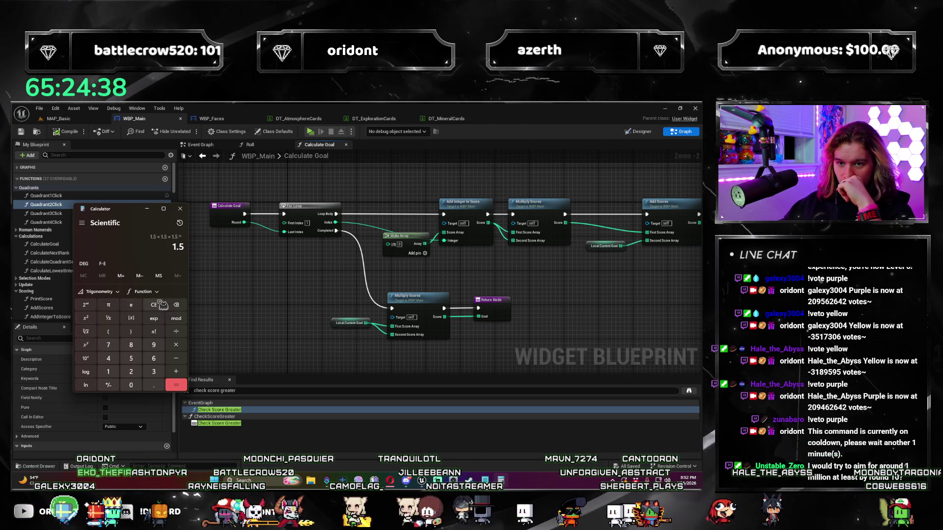
# Step: Compute 1.5 raised to the power 1.5 using x^y
pyautogui.write('1.5')
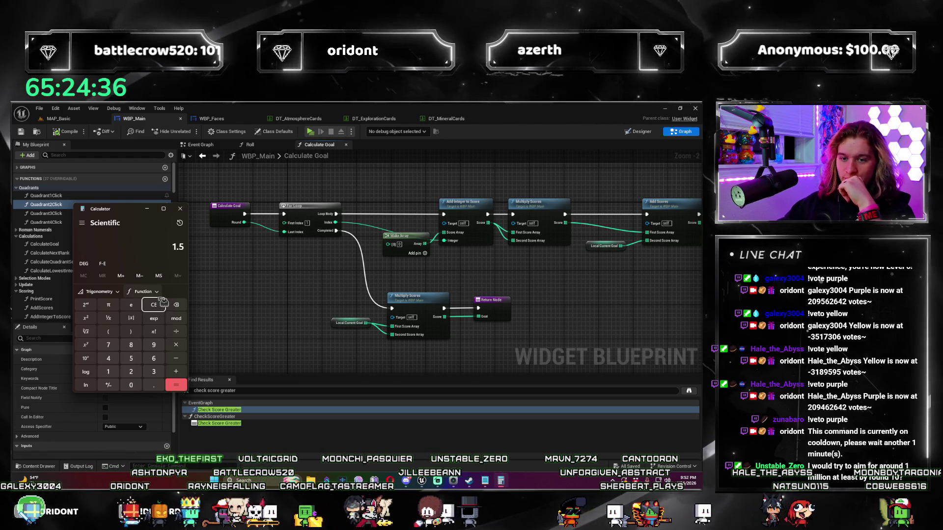
pyautogui.click(92, 348)
pyautogui.write('1.5')
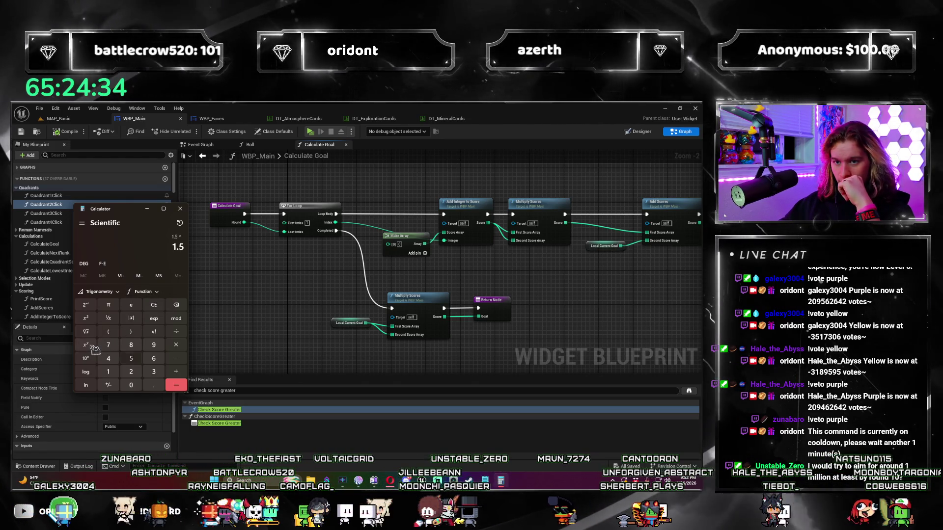
pyautogui.press('Return')
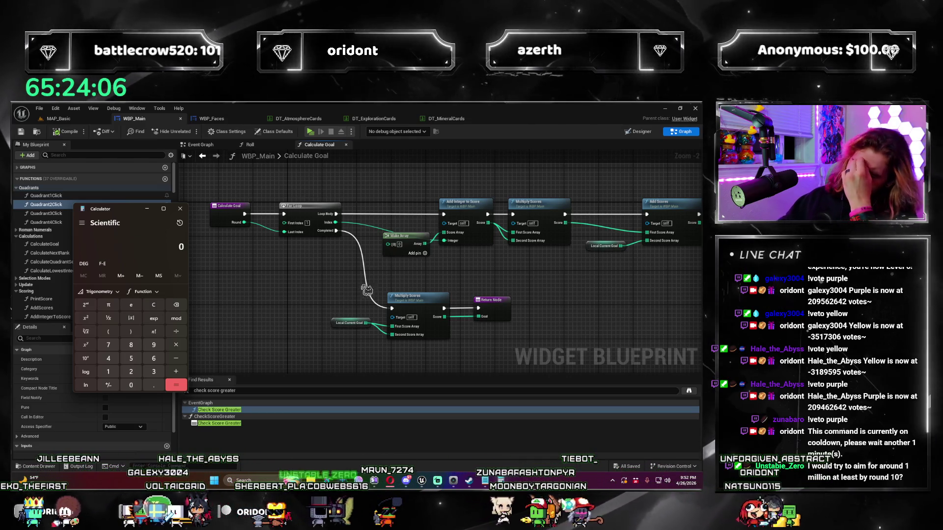
# Step: Close Calculator, bring the Calculate Goal entry node into view, and save WBP_Main
pyautogui.click(182, 210)
pyautogui.moveTo(342, 258)
pyautogui.mouseDown()
pyautogui.moveTo(273, 293)
pyautogui.moveTo(247, 248)
pyautogui.mouseUp()
pyautogui.scroll(1, 253, 258)
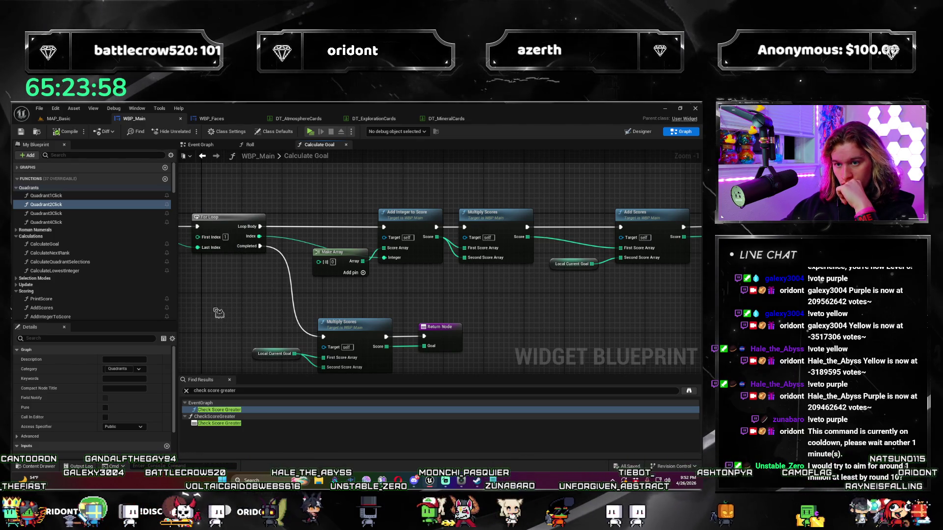
pyautogui.moveTo(218, 313); pyautogui.dragTo(289, 237)
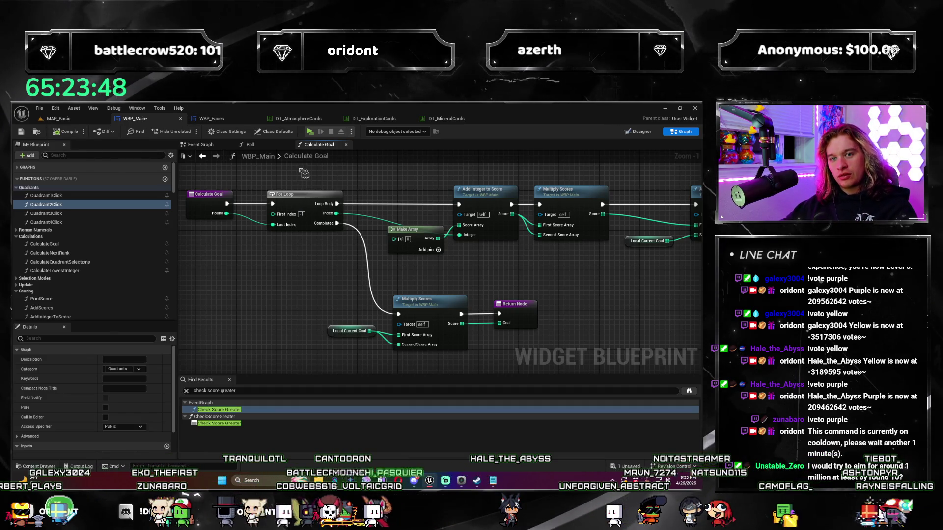
pyautogui.hotkey('ctrl', 's')
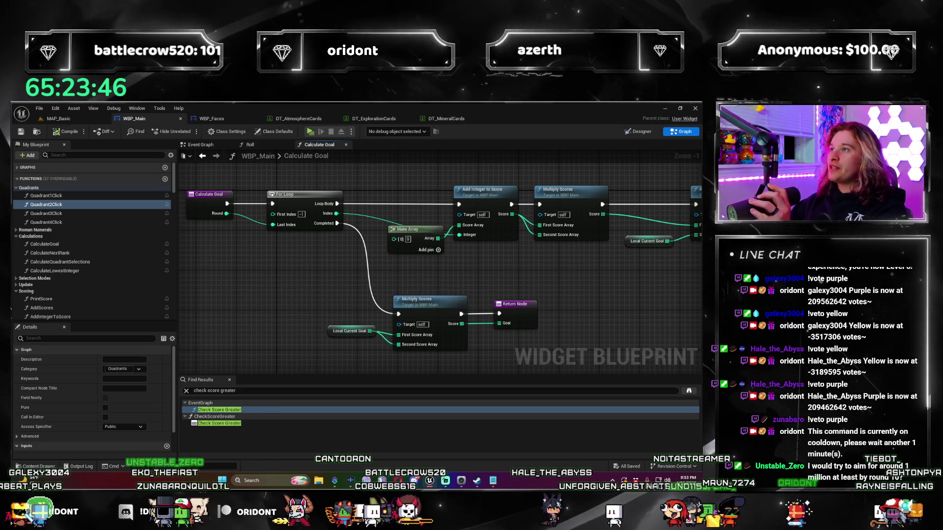
pyautogui.click(314, 133)
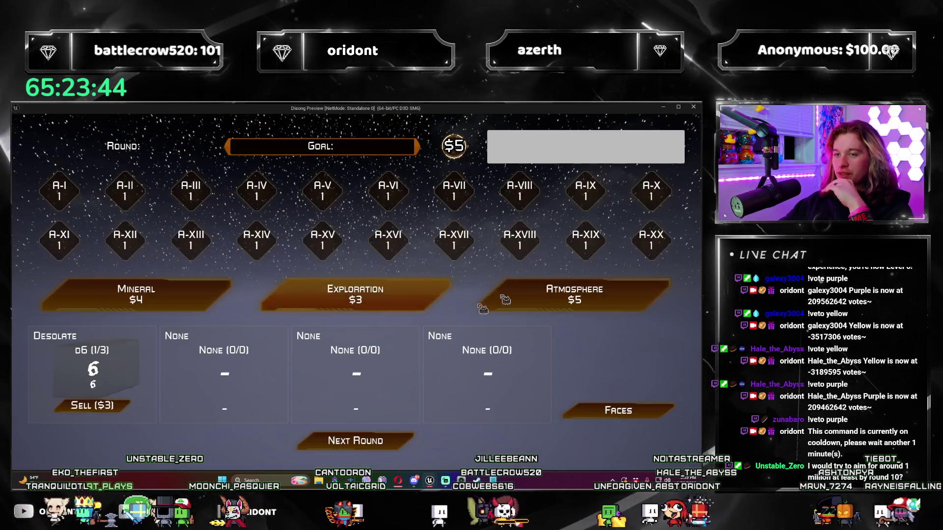
pyautogui.click(404, 447)
pyautogui.click(404, 447)
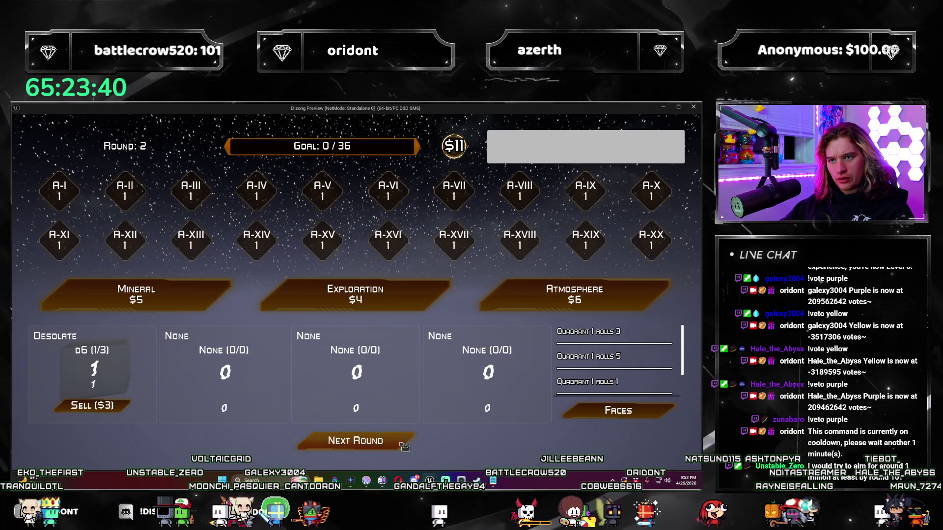
pyautogui.click(404, 447)
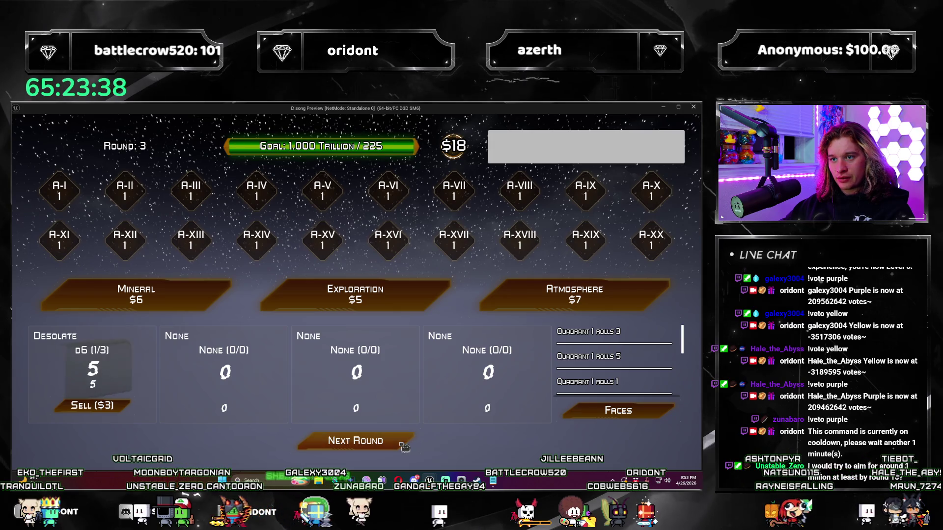
pyautogui.click(404, 447)
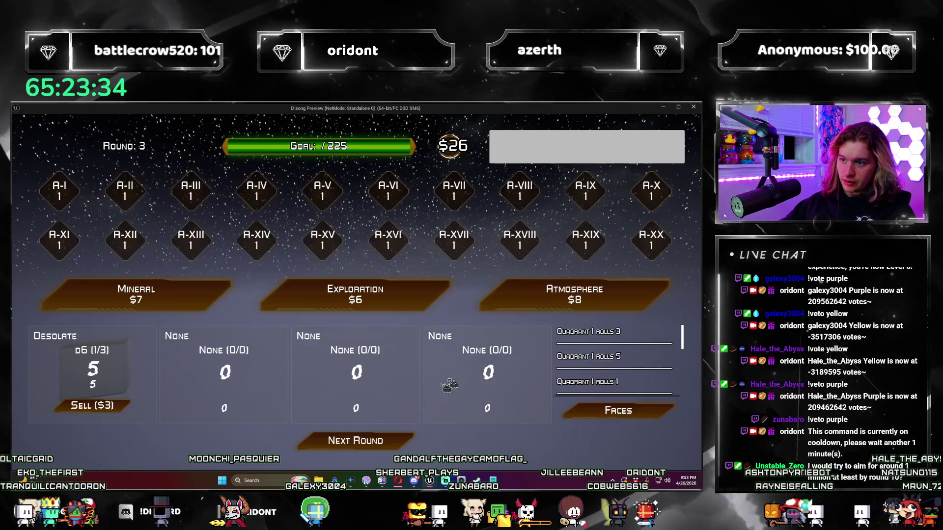
pyautogui.click(403, 442)
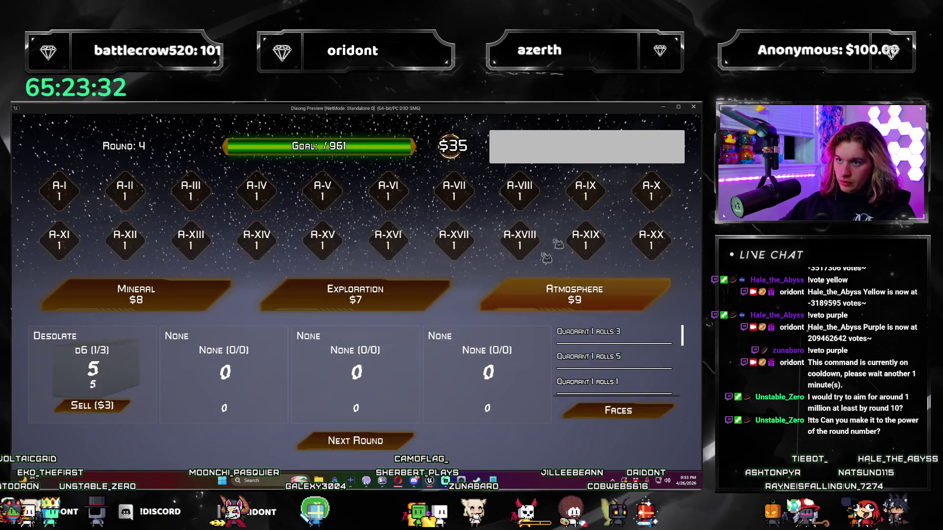
pyautogui.click(694, 107)
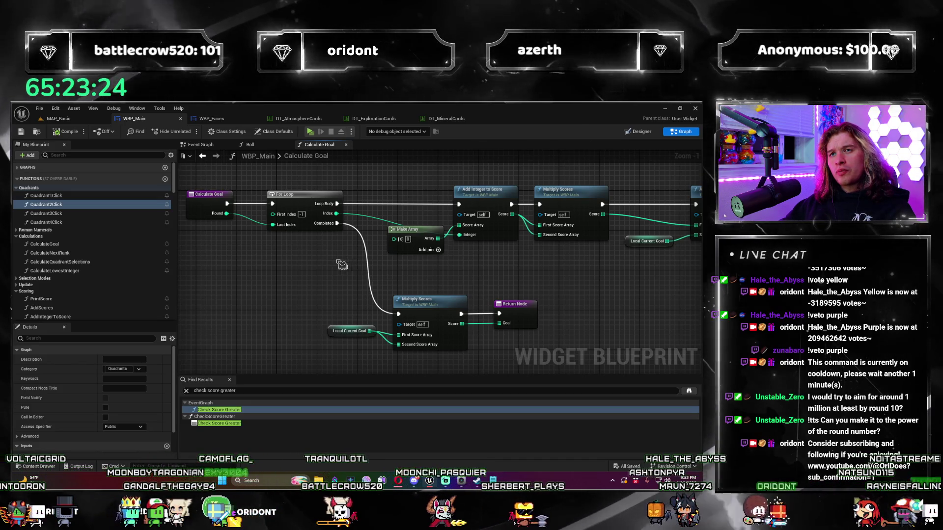
# Step: Pan around and zoom out to see the whole Calculate Goal graph
pyautogui.moveTo(320, 296); pyautogui.dragTo(293, 280)
pyautogui.moveTo(375, 282)
pyautogui.mouseDown()
pyautogui.moveTo(314, 293)
pyautogui.moveTo(409, 318)
pyautogui.mouseUp()
pyautogui.moveTo(235, 277); pyautogui.dragTo(231, 268)
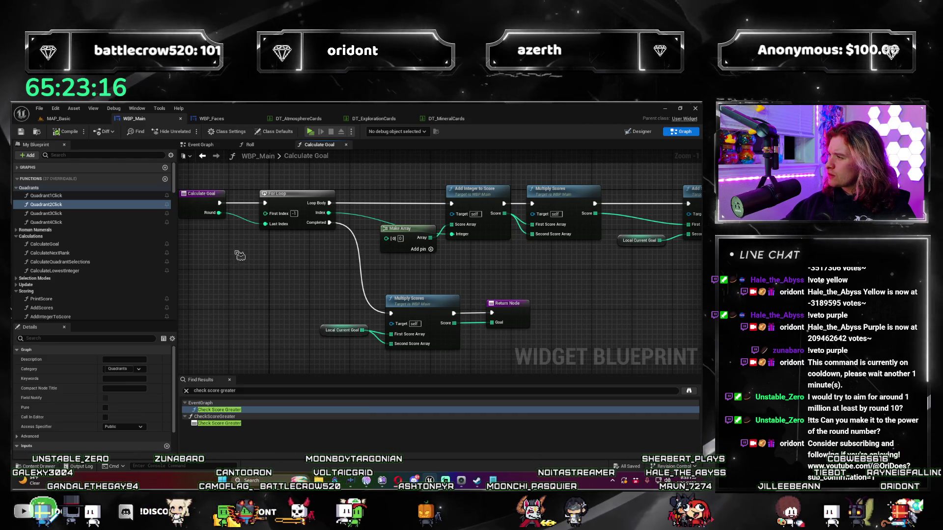
pyautogui.moveTo(240, 255); pyautogui.dragTo(254, 253)
pyautogui.scroll(-2, 348, 268)
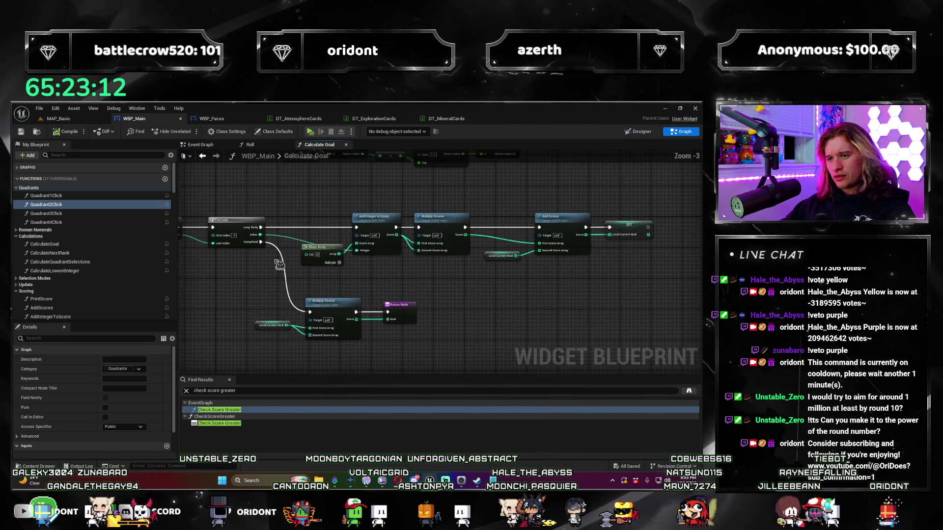
# Step: Launch Windows Calculator by searching 'calc' from the taskbar
pyautogui.click(258, 482)
pyautogui.write('calc')
pyautogui.press('Return')
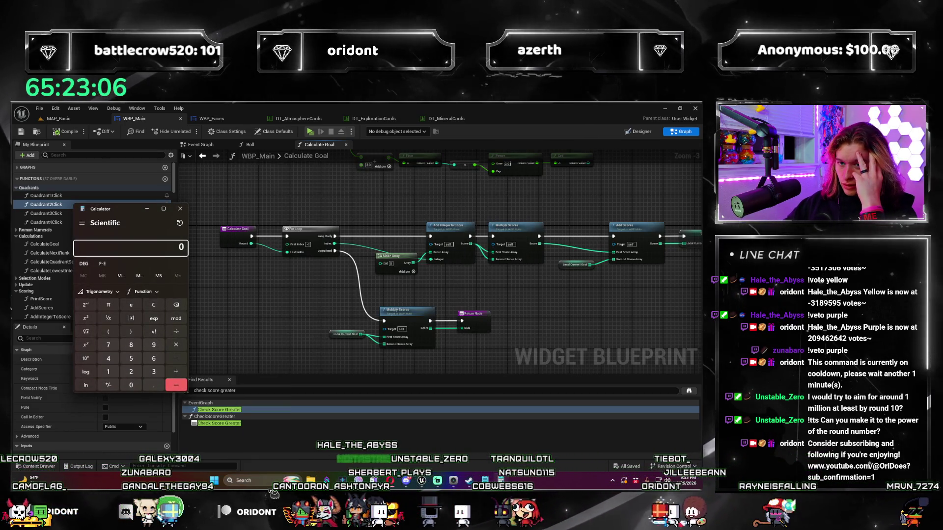
# Step: Compute 2*2*2 = 8 in Calculator, clear the result, and close Calculator
pyautogui.write('2*')
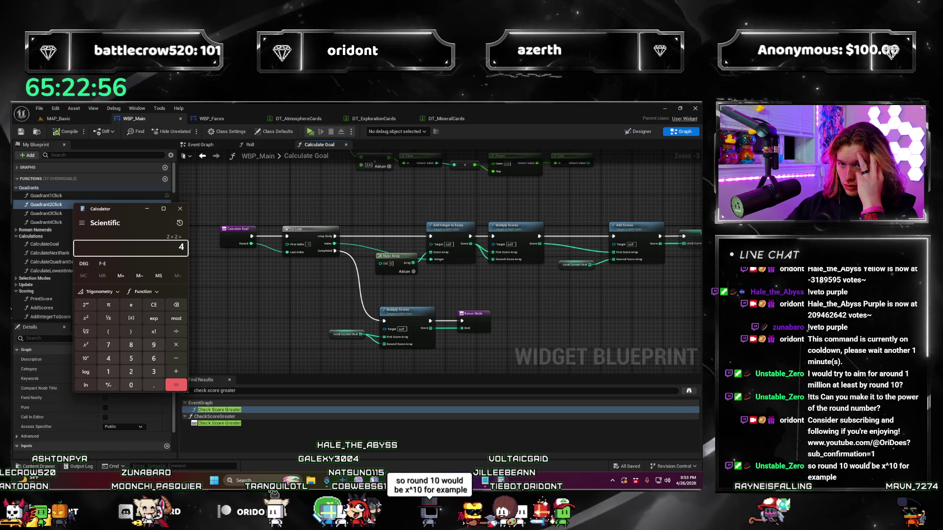
pyautogui.write('2')
pyautogui.write('*2*2=')
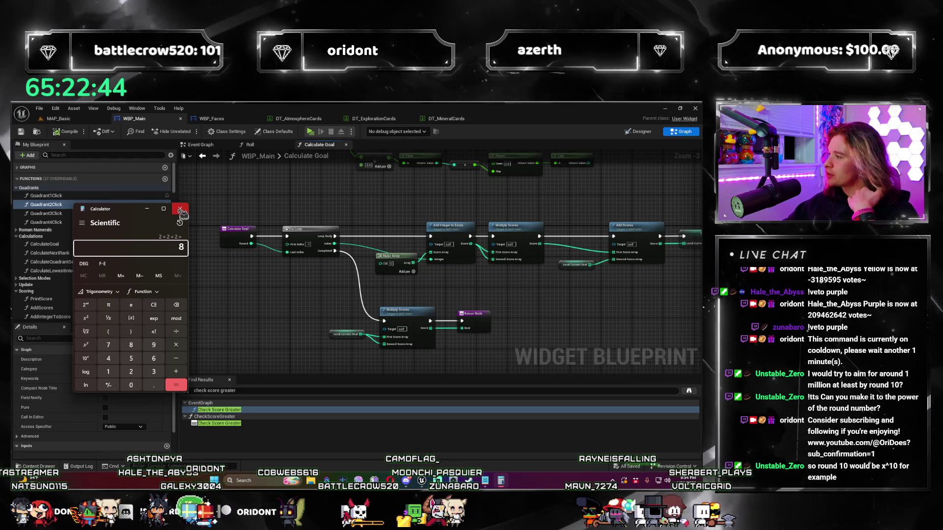
pyautogui.click(163, 305)
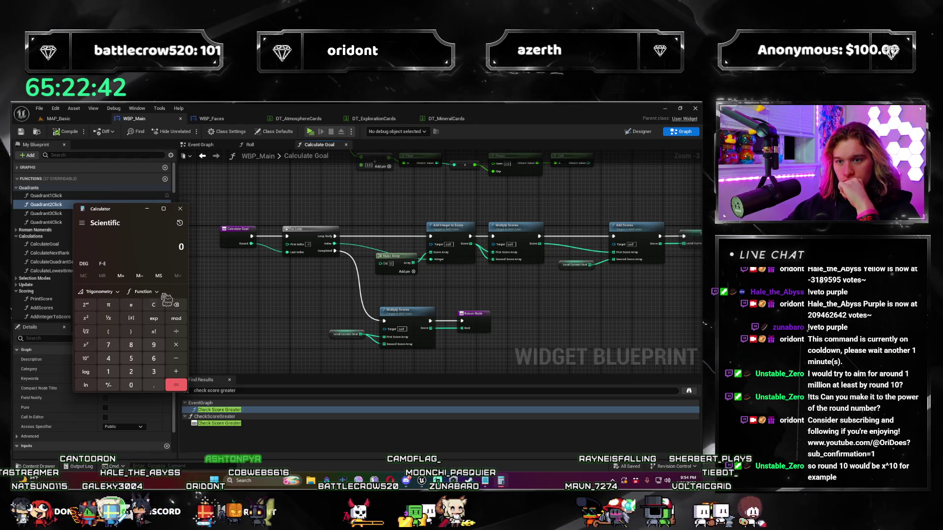
pyautogui.click(181, 209)
pyautogui.scroll(2, 279, 275)
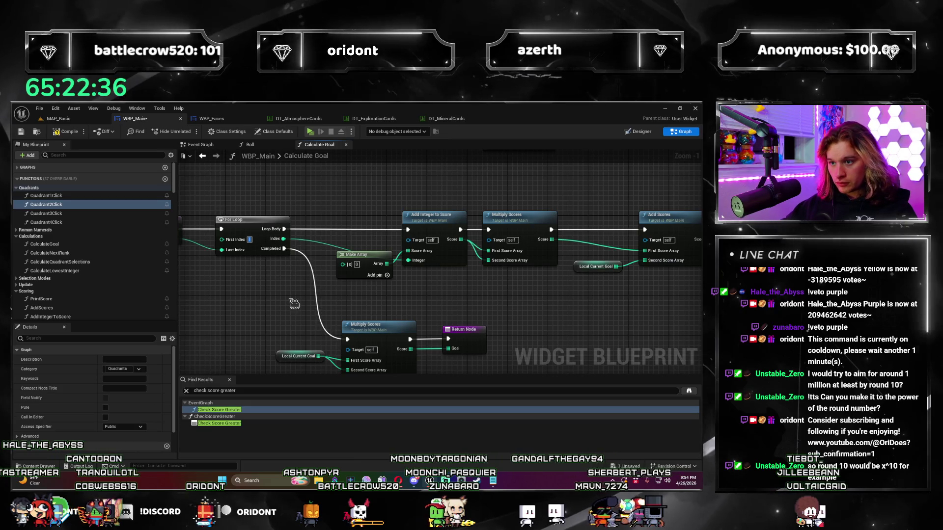
pyautogui.scroll(-1, 311, 283)
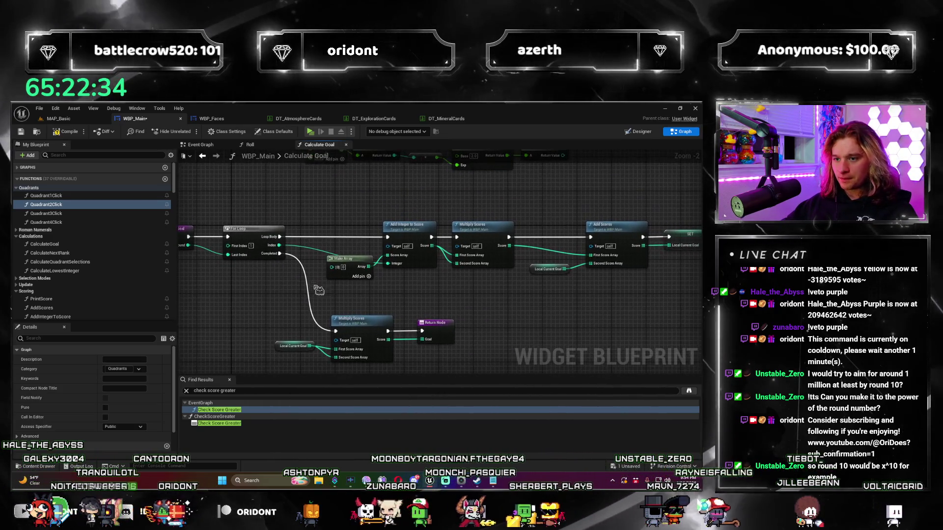
pyautogui.click(352, 276)
pyautogui.moveTo(352, 277)
pyautogui.mouseDown()
pyautogui.moveTo(424, 279)
pyautogui.moveTo(427, 290)
pyautogui.mouseUp()
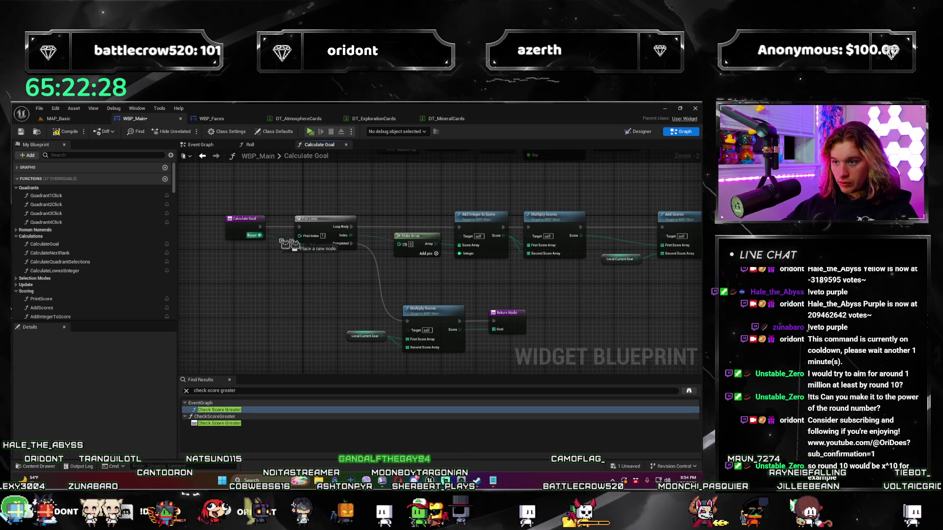
pyautogui.moveTo(464, 260); pyautogui.dragTo(464, 261)
pyautogui.scroll(-2, 494, 270)
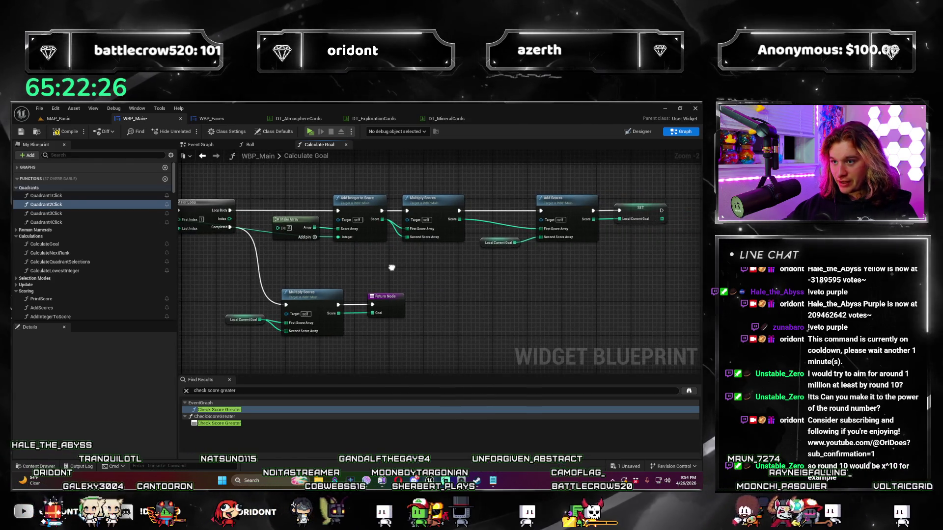
pyautogui.scroll(2, 453, 338)
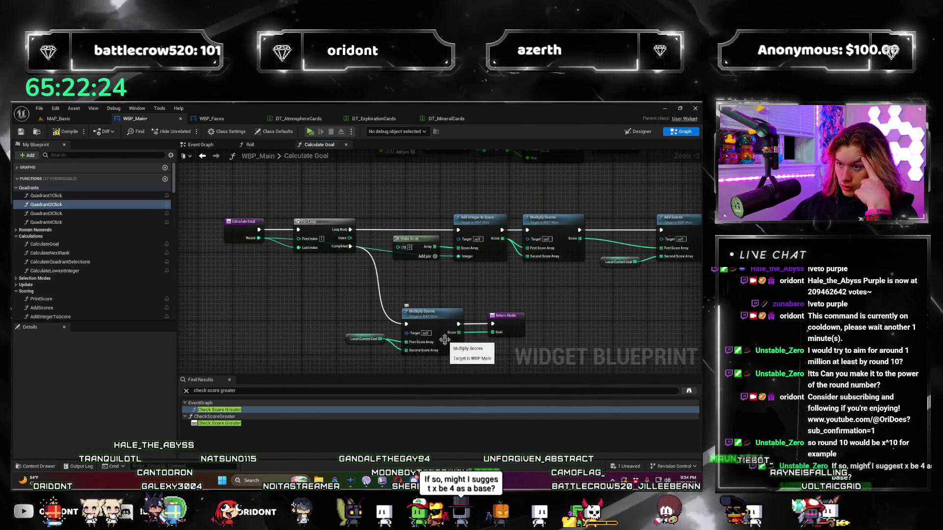
pyautogui.moveTo(476, 284)
pyautogui.mouseDown()
pyautogui.moveTo(413, 280)
pyautogui.moveTo(481, 308)
pyautogui.mouseUp()
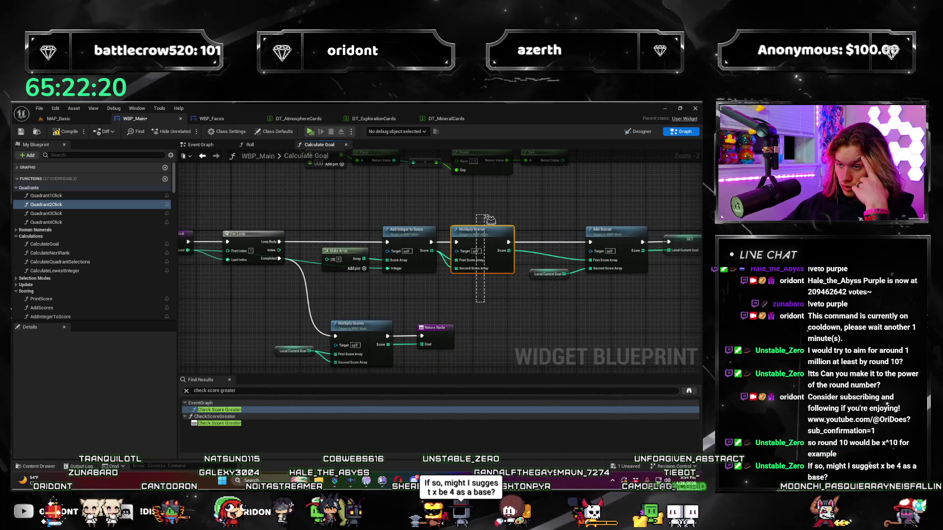
pyautogui.moveTo(490, 220); pyautogui.dragTo(489, 287)
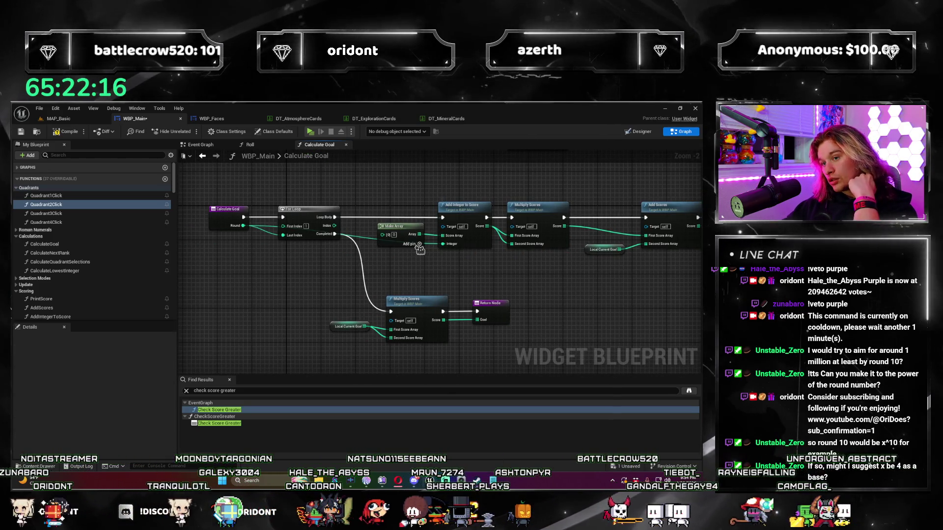
pyautogui.keyDown('alt'); pyautogui.click(284, 219); pyautogui.keyUp('alt')
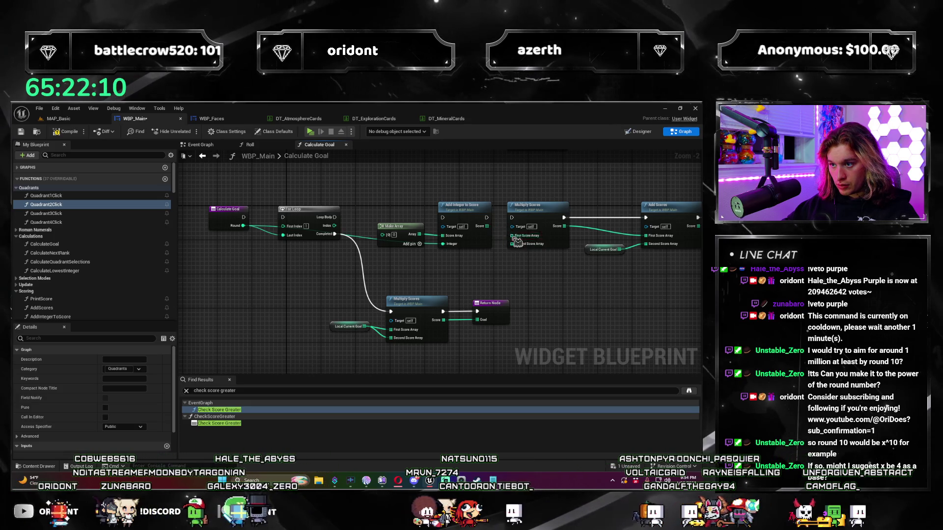
pyautogui.moveTo(457, 191); pyautogui.dragTo(394, 244)
pyautogui.moveTo(313, 215); pyautogui.dragTo(529, 216)
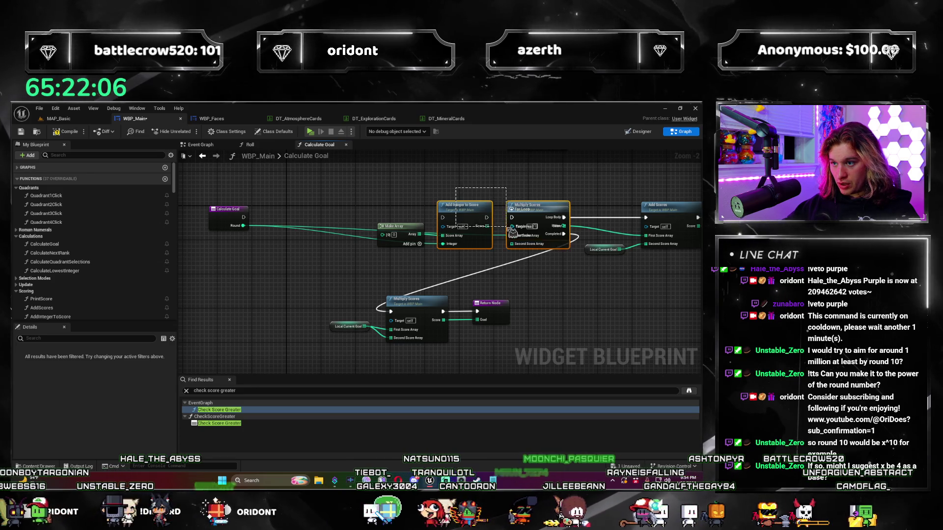
# Step: Rearrange Make Array, Add Integer to Score and For Loop to make room before the loop
pyautogui.click(554, 202)
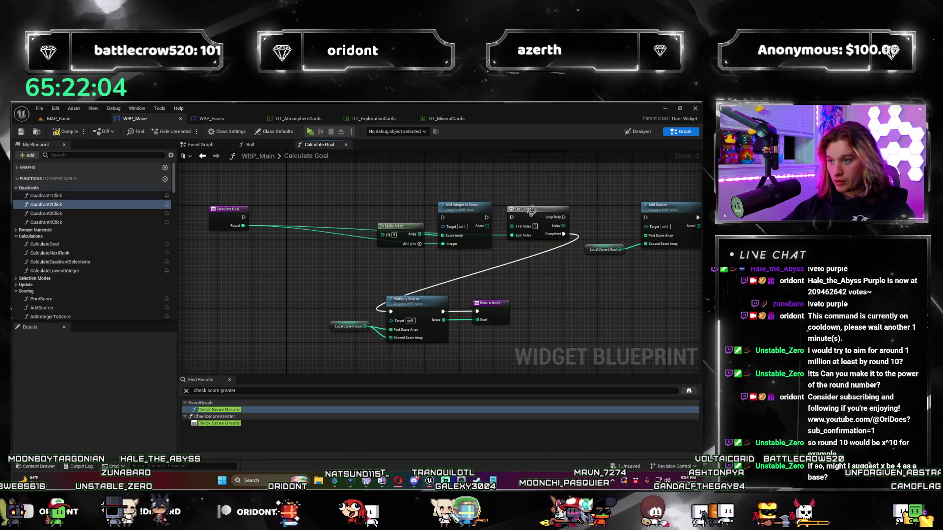
pyautogui.moveTo(580, 256); pyautogui.dragTo(373, 197)
pyautogui.moveTo(464, 216); pyautogui.dragTo(365, 215)
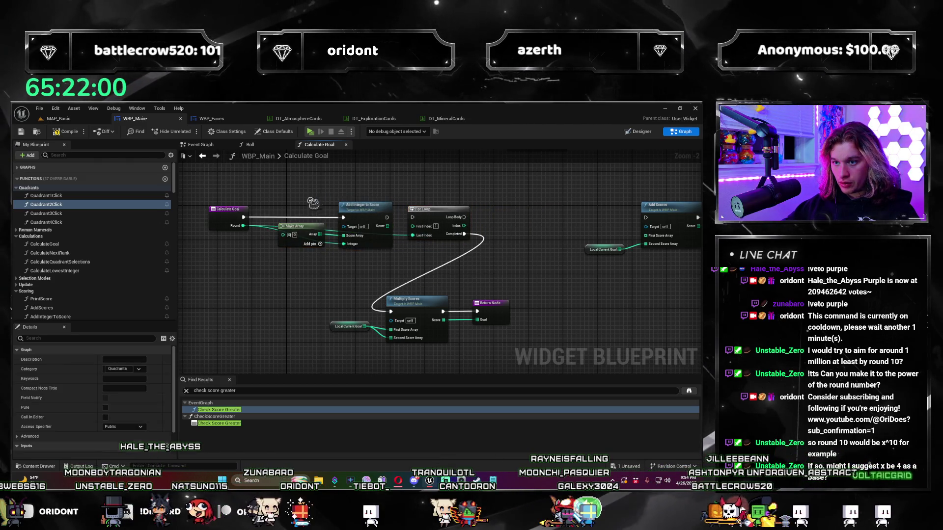
pyautogui.scroll(2, 253, 202)
pyautogui.moveTo(325, 246); pyautogui.dragTo(313, 264)
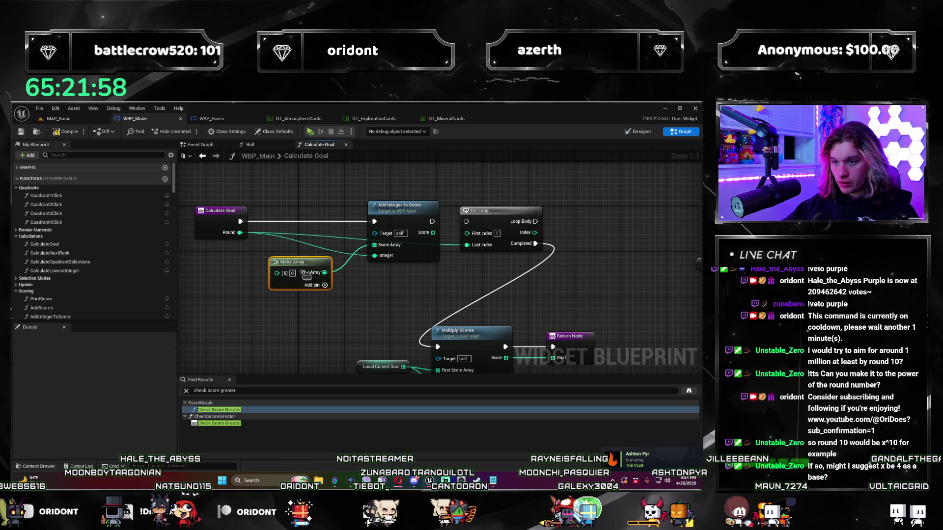
pyautogui.moveTo(467, 233)
pyautogui.mouseDown()
pyautogui.moveTo(444, 285)
pyautogui.moveTo(576, 227)
pyautogui.moveTo(554, 233)
pyautogui.mouseUp()
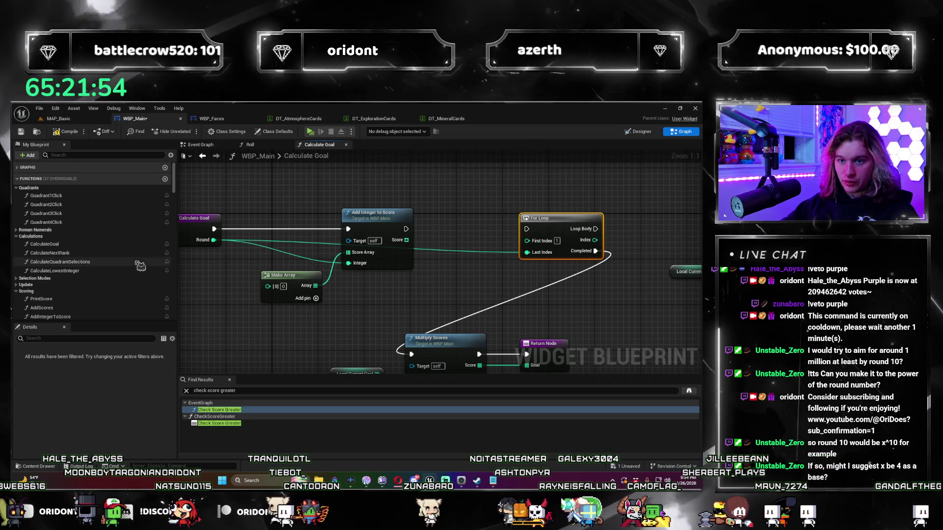
pyautogui.scroll(-1, 178, 192)
pyautogui.scroll(-10, 178, 193)
# Step: Add a SET Local Current Goal node fed by the score result
pyautogui.moveTo(39, 317)
pyautogui.mouseDown()
pyautogui.moveTo(246, 295)
pyautogui.moveTo(469, 253)
pyautogui.mouseUp()
pyautogui.click(469, 254)
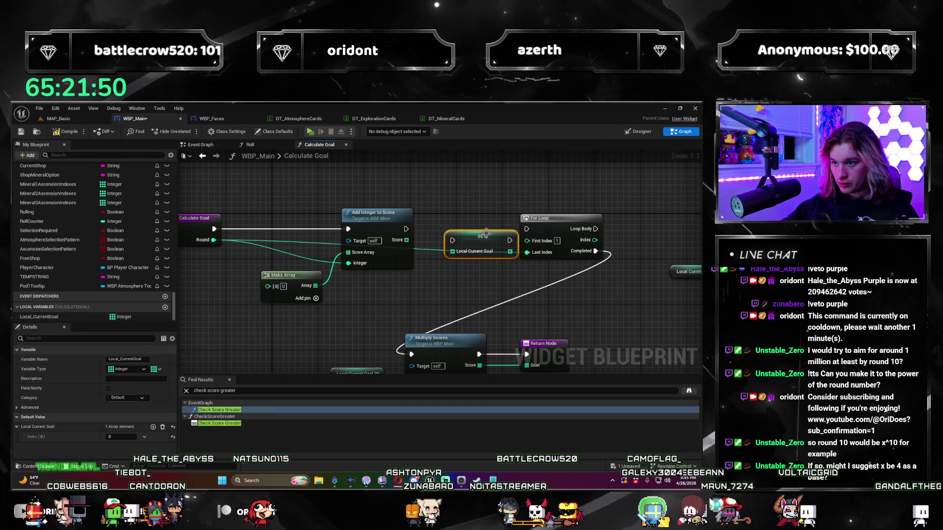
pyautogui.moveTo(436, 247); pyautogui.dragTo(386, 201)
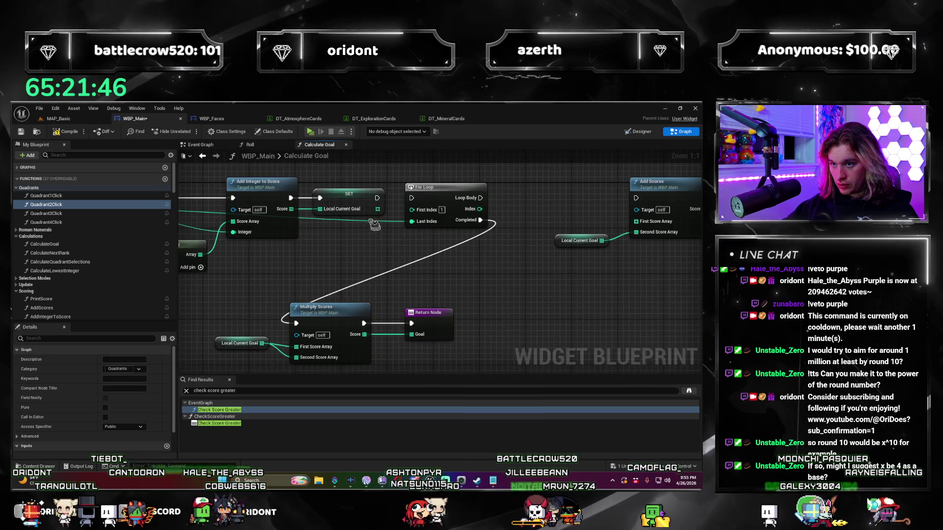
# Step: Delete the Add Integer to Score and Make Array nodes
pyautogui.moveTo(363, 255)
pyautogui.mouseDown()
pyautogui.moveTo(457, 235)
pyautogui.moveTo(448, 244)
pyautogui.mouseUp()
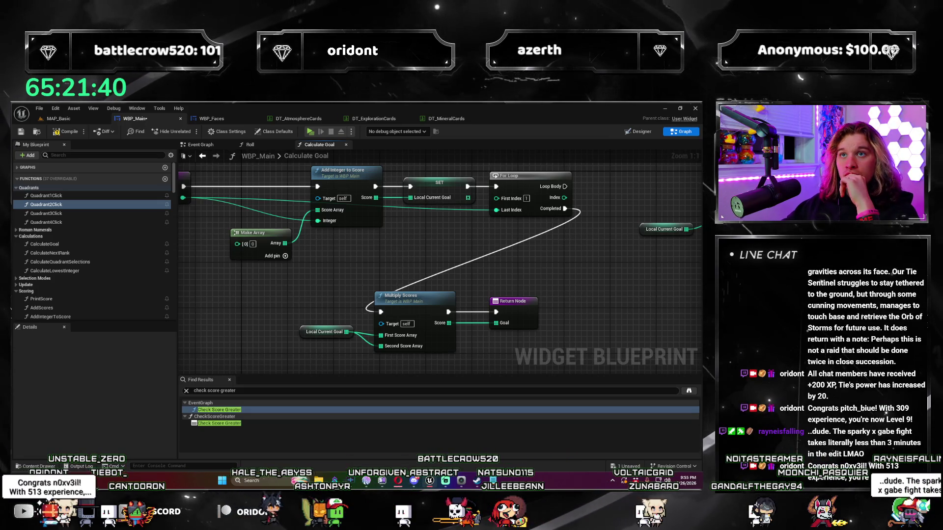
pyautogui.moveTo(377, 277); pyautogui.dragTo(411, 303)
pyautogui.press('Delete')
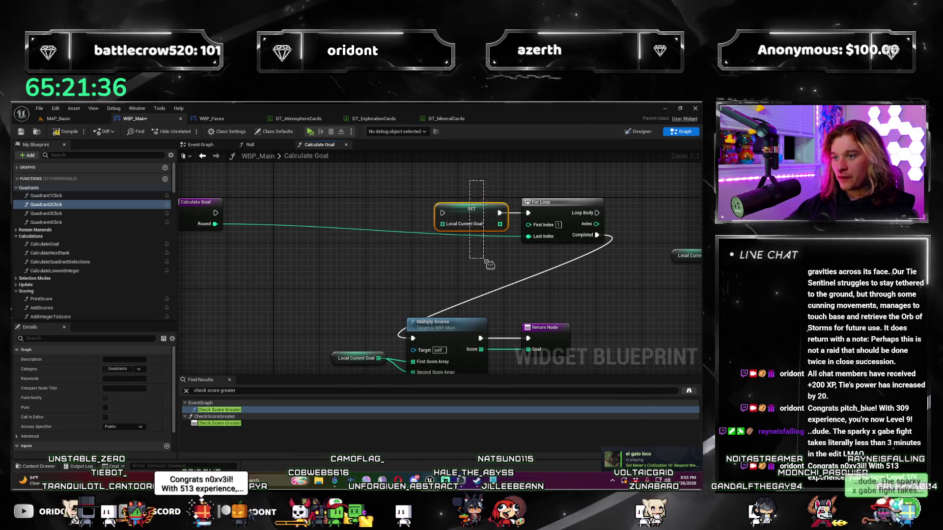
# Step: Move the For Loop beside Calculate Goal and delete Multiply Scores with its Local Current Goal getter
pyautogui.scroll(-3, 381, 213)
pyautogui.moveTo(443, 177); pyautogui.dragTo(273, 180)
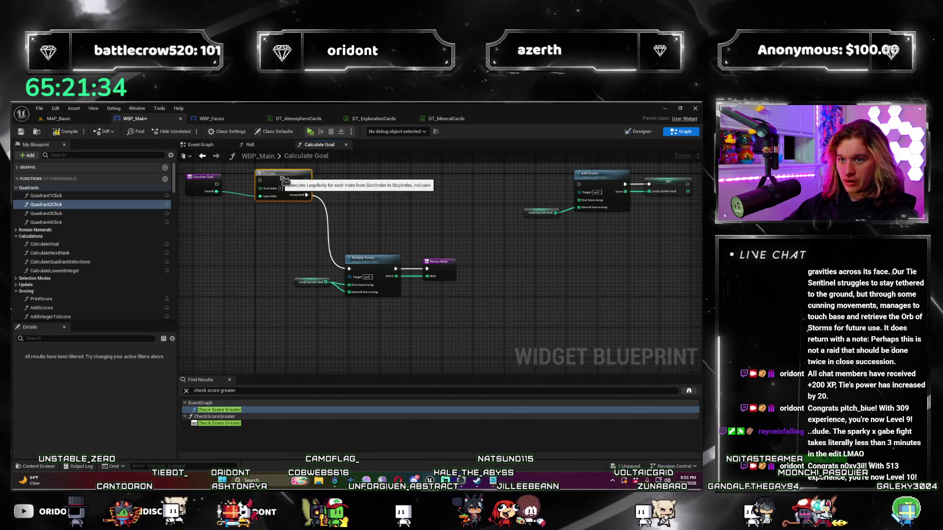
pyautogui.click(384, 242)
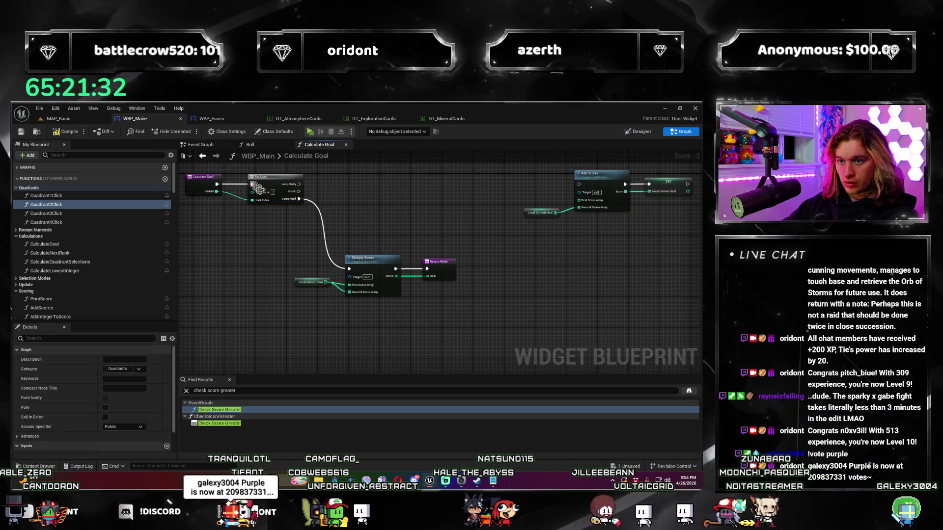
pyautogui.moveTo(383, 241); pyautogui.dragTo(362, 274)
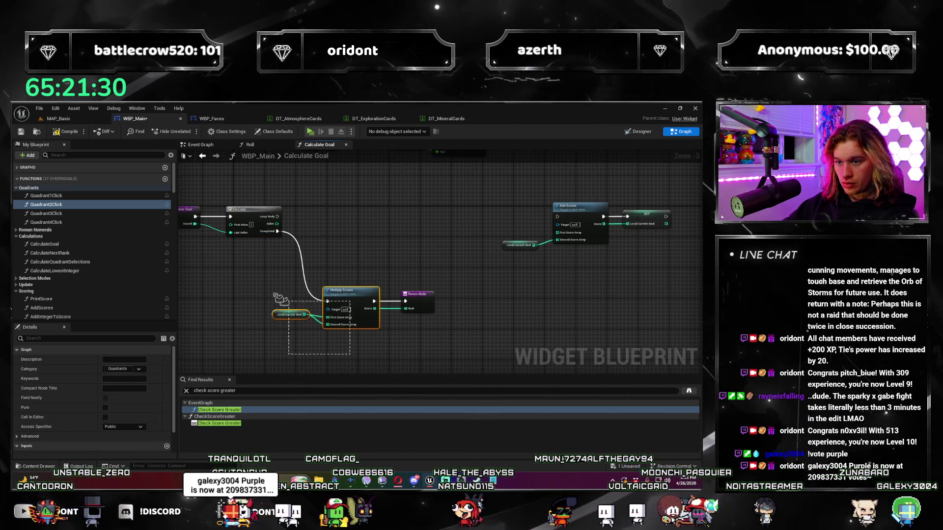
pyautogui.moveTo(288, 301); pyautogui.dragTo(289, 301)
pyautogui.press('Delete')
# Step: Set Local_CurrentGoal's first default value (Index [0]) to 4
pyautogui.scroll(3, 383, 240)
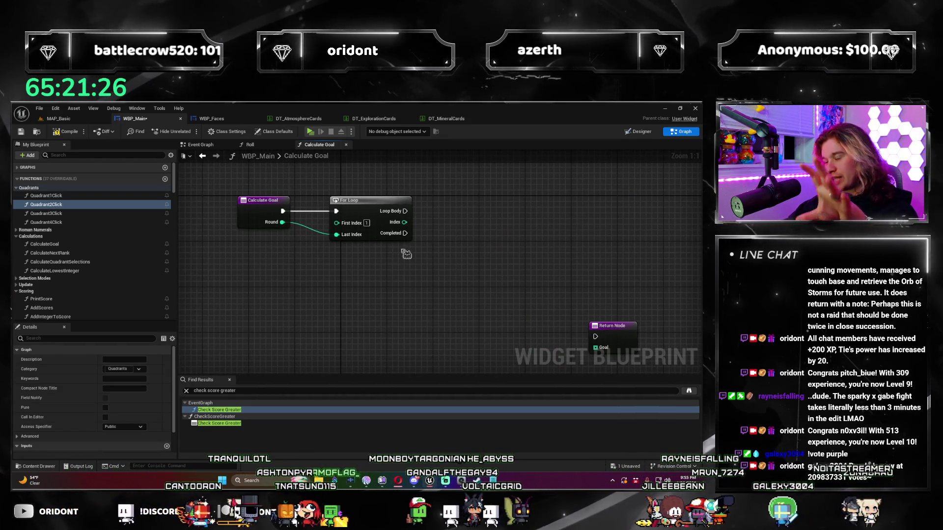
pyautogui.moveTo(467, 242); pyautogui.dragTo(360, 232)
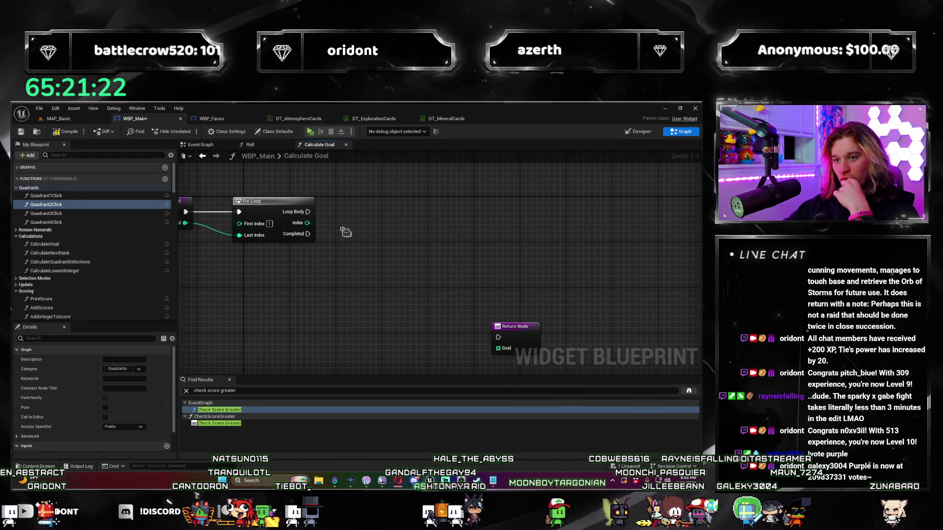
pyautogui.scroll(-2, 109, 249)
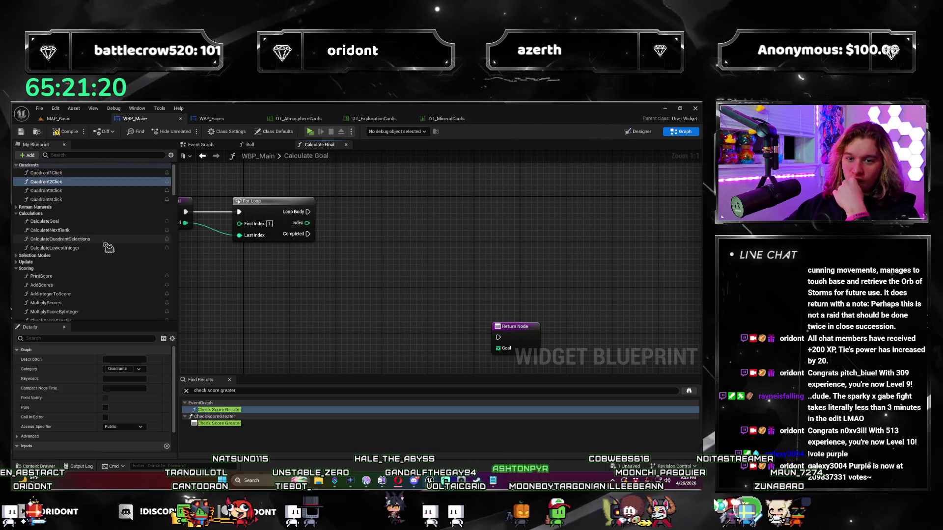
pyautogui.moveTo(394, 295)
pyautogui.mouseDown()
pyautogui.moveTo(506, 307)
pyautogui.moveTo(431, 285)
pyautogui.mouseUp()
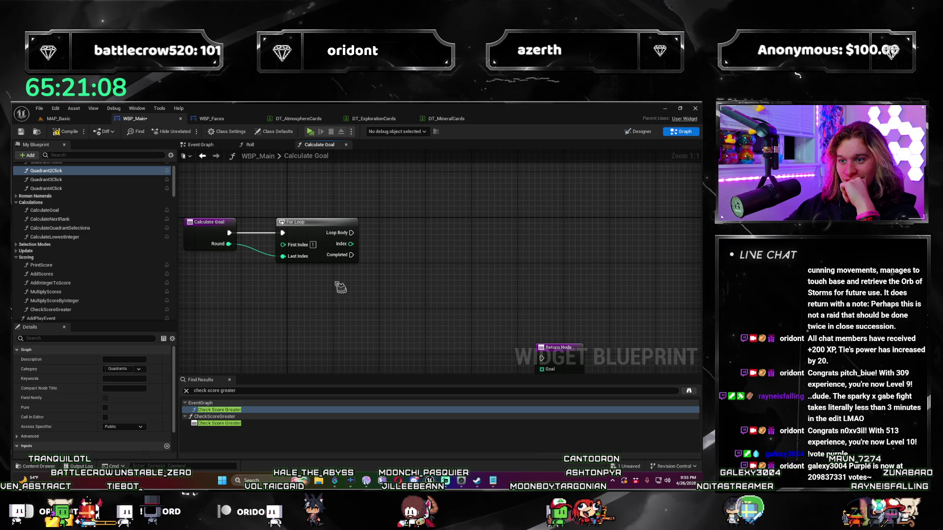
pyautogui.click(313, 231)
pyautogui.moveTo(177, 189); pyautogui.dragTo(174, 304)
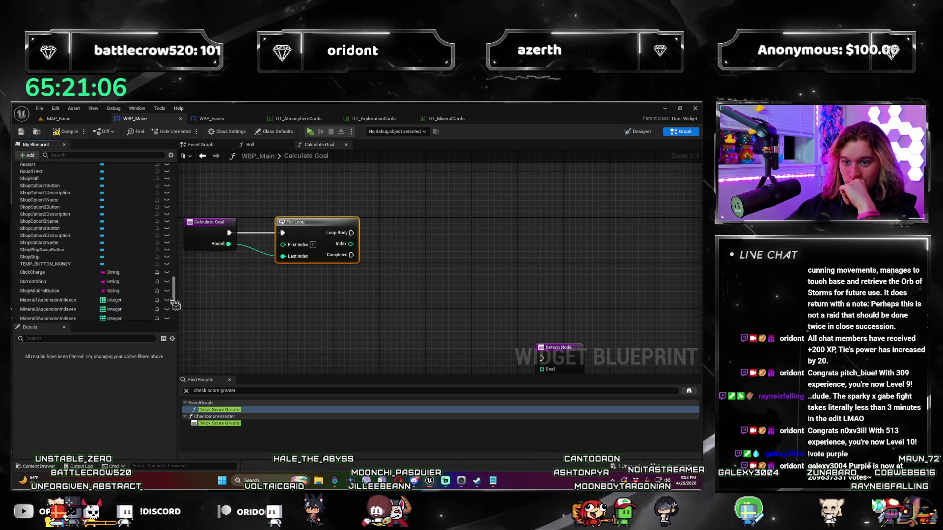
pyautogui.click(44, 317)
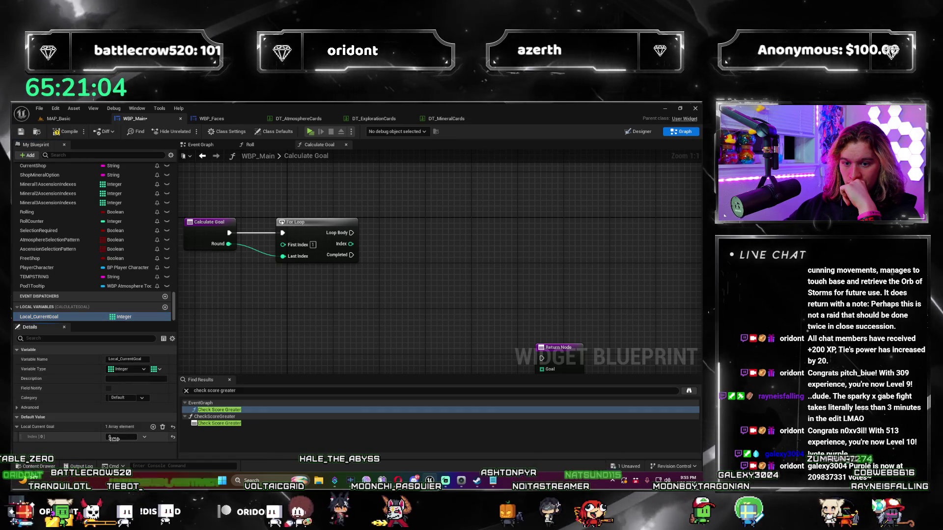
pyautogui.click(121, 436)
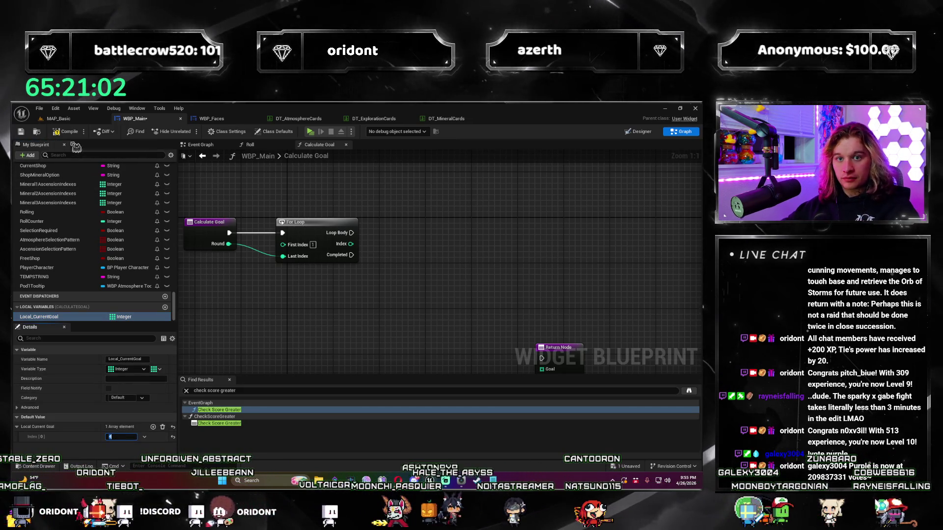
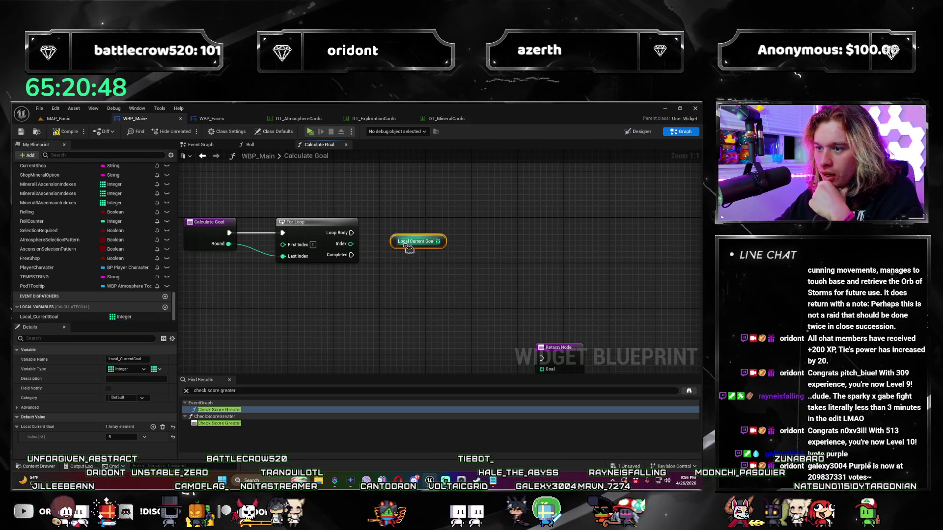
# Step: Add a Multiply Score by Integer node from Local Current Goal's pin, removing the wrong Multiply Scores node
pyautogui.moveTo(427, 264)
pyautogui.mouseDown()
pyautogui.moveTo(449, 262)
pyautogui.moveTo(471, 230)
pyautogui.mouseUp()
pyautogui.write('multipl')
pyautogui.click(438, 239)
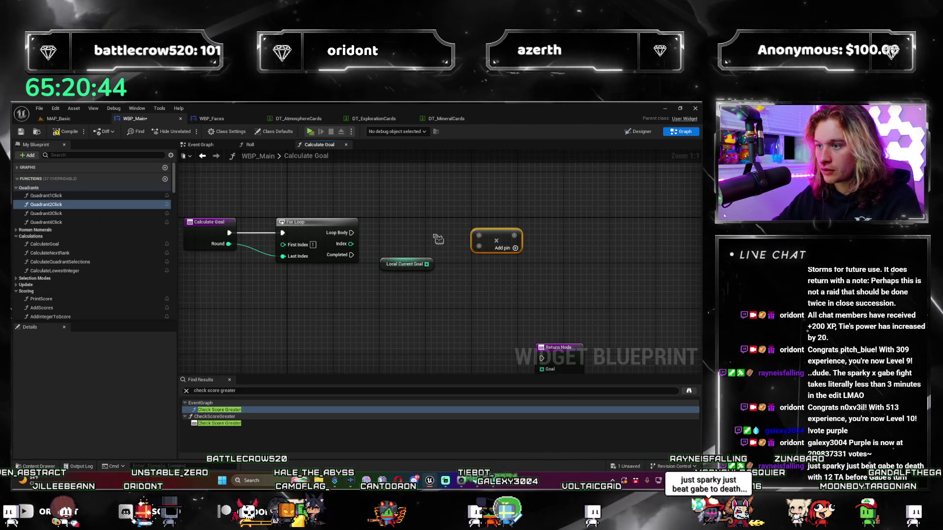
pyautogui.moveTo(430, 265); pyautogui.dragTo(466, 229)
pyautogui.write('multiply')
pyautogui.press('Return')
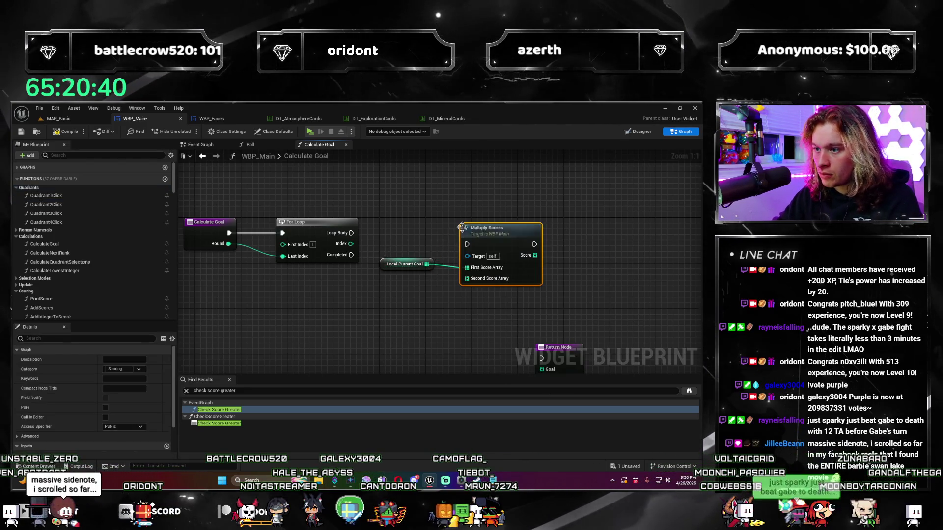
pyautogui.press('Delete')
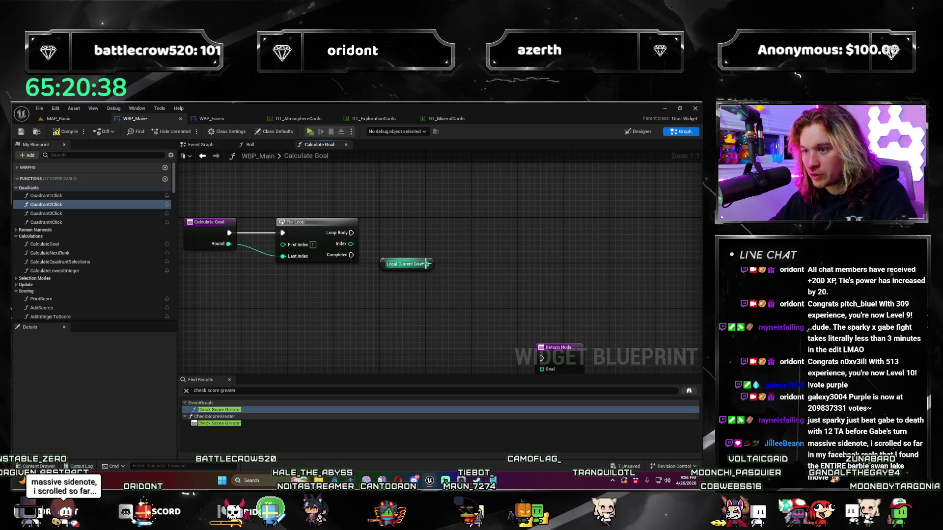
pyautogui.moveTo(426, 264); pyautogui.dragTo(471, 237)
pyautogui.write('multiply score')
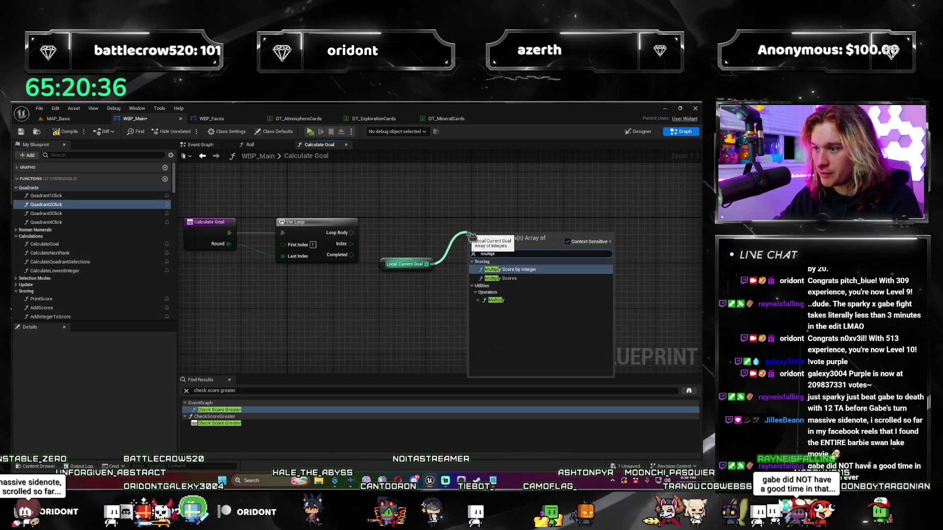
pyautogui.press('Return')
# Step: Wire the For Loop's Loop Body into the multiply node and place it beside the loop
pyautogui.moveTo(490, 241); pyautogui.dragTo(479, 229)
pyautogui.moveTo(352, 232); pyautogui.dragTo(486, 238)
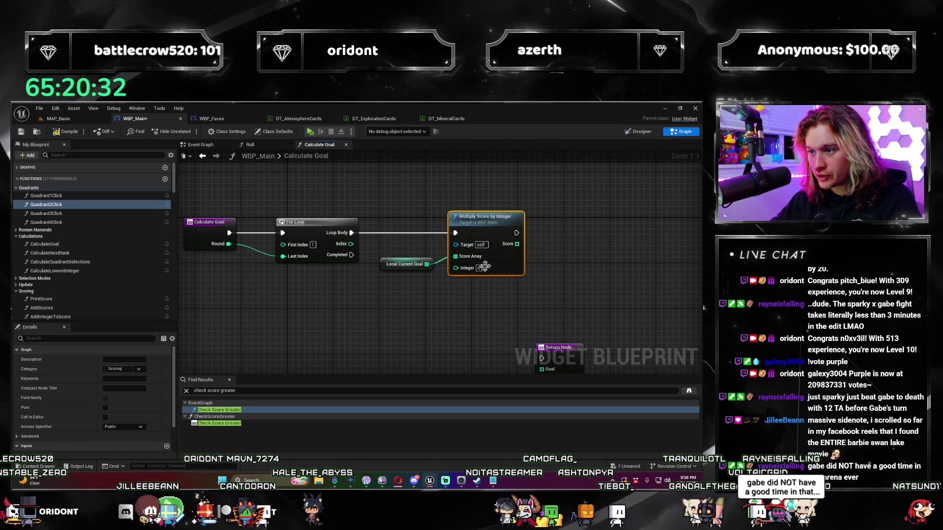
pyautogui.moveTo(412, 320)
pyautogui.mouseDown()
pyautogui.moveTo(329, 330)
pyautogui.moveTo(384, 326)
pyautogui.moveTo(341, 337)
pyautogui.mouseUp()
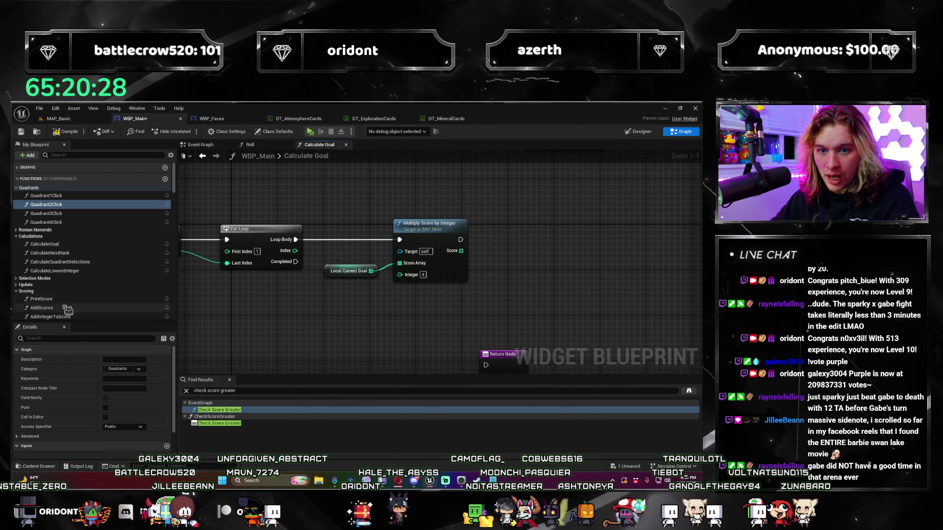
pyautogui.scroll(-3, 69, 308)
pyautogui.scroll(-10, 74, 245)
pyautogui.moveTo(39, 317)
pyautogui.mouseDown()
pyautogui.moveTo(319, 255)
pyautogui.moveTo(589, 224)
pyautogui.moveTo(461, 240)
pyautogui.mouseUp()
# Step: Add a Set Local Current Goal node and return Local Current Goal as Goal on loop Completed
pyautogui.click(555, 240)
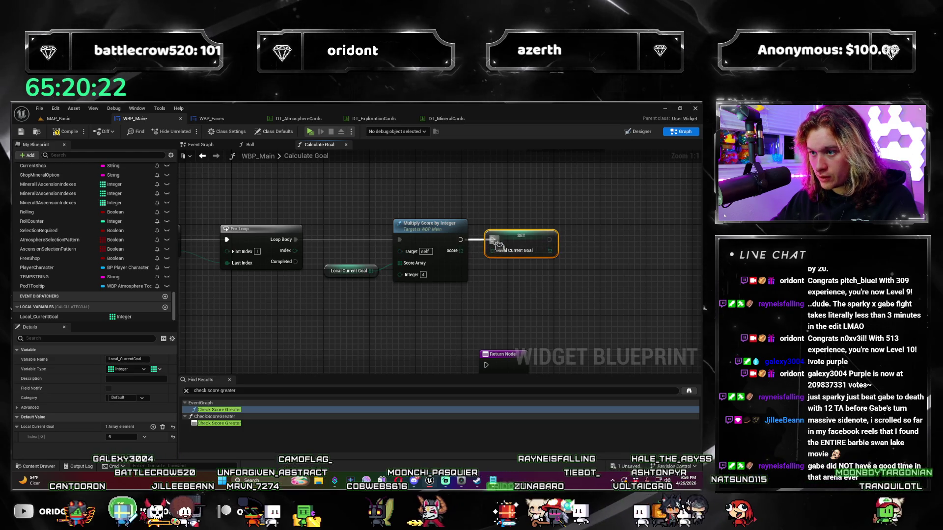
pyautogui.moveTo(399, 295)
pyautogui.mouseDown()
pyautogui.moveTo(431, 266)
pyautogui.moveTo(372, 210)
pyautogui.mouseUp()
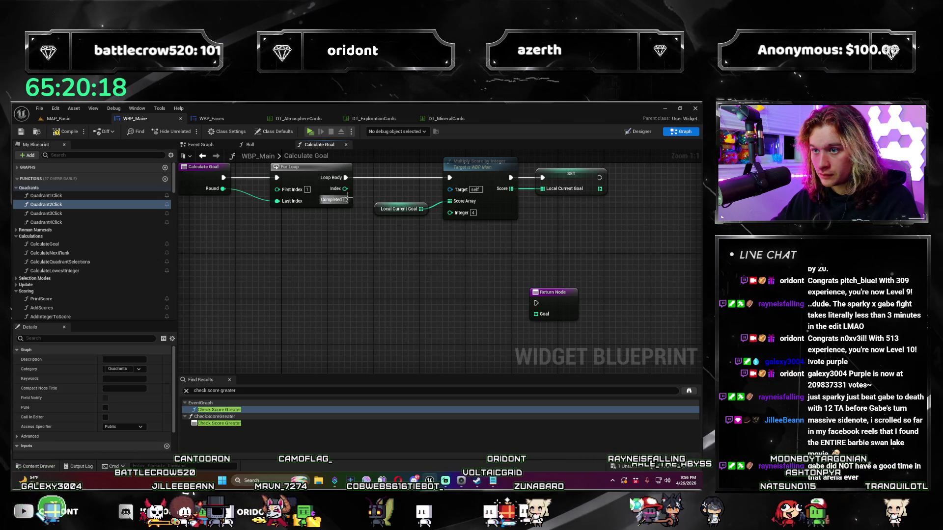
pyautogui.moveTo(557, 325); pyautogui.dragTo(472, 281)
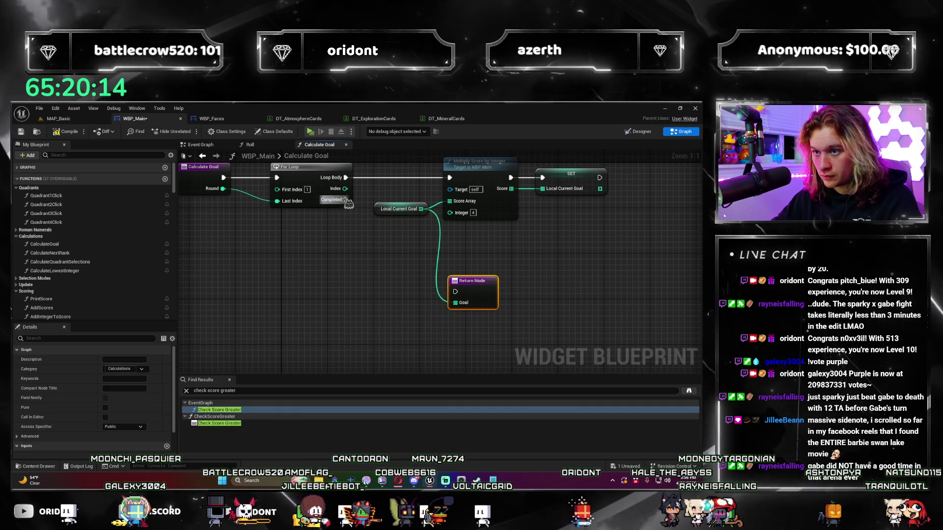
pyautogui.moveTo(346, 200); pyautogui.dragTo(455, 292)
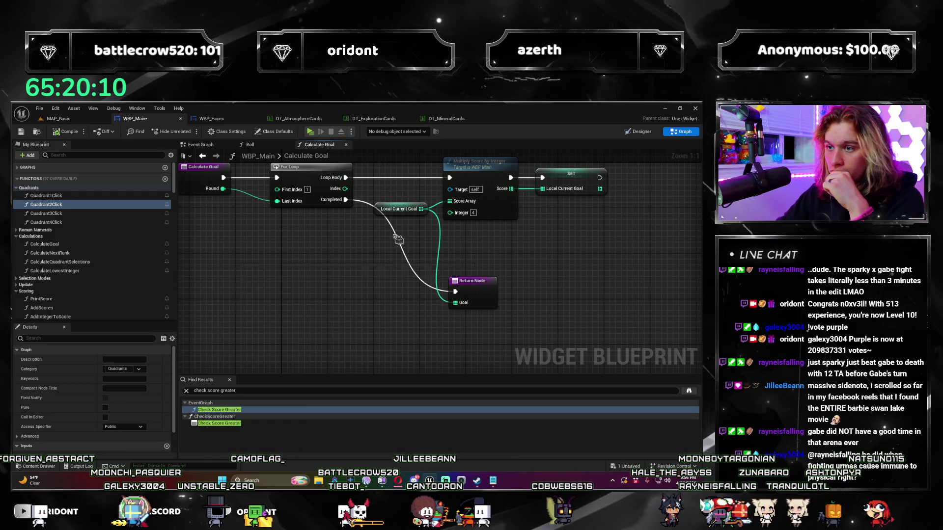
pyautogui.moveTo(383, 215); pyautogui.dragTo(386, 201)
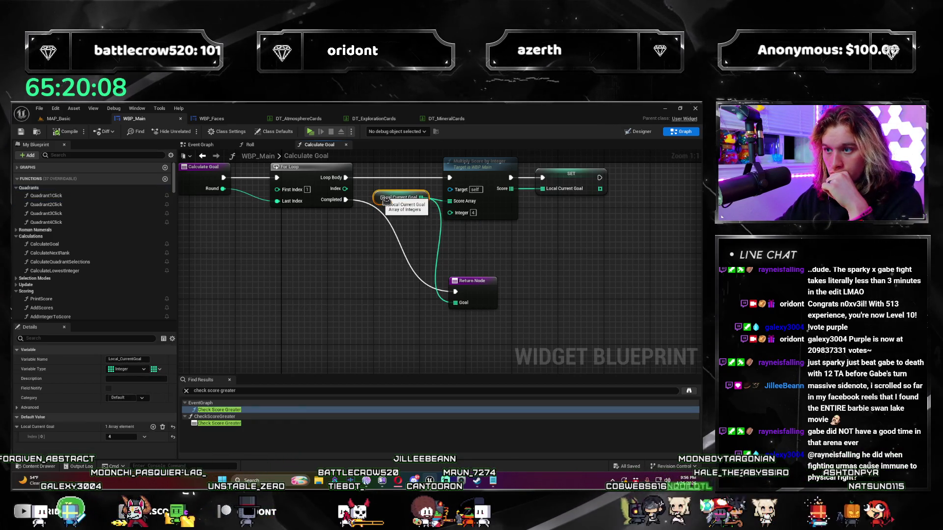
# Step: Review the Local Current Goal variable's properties and save WBP_Main
pyautogui.moveTo(478, 250)
pyautogui.mouseDown()
pyautogui.moveTo(480, 301)
pyautogui.moveTo(488, 306)
pyautogui.moveTo(480, 307)
pyautogui.mouseUp()
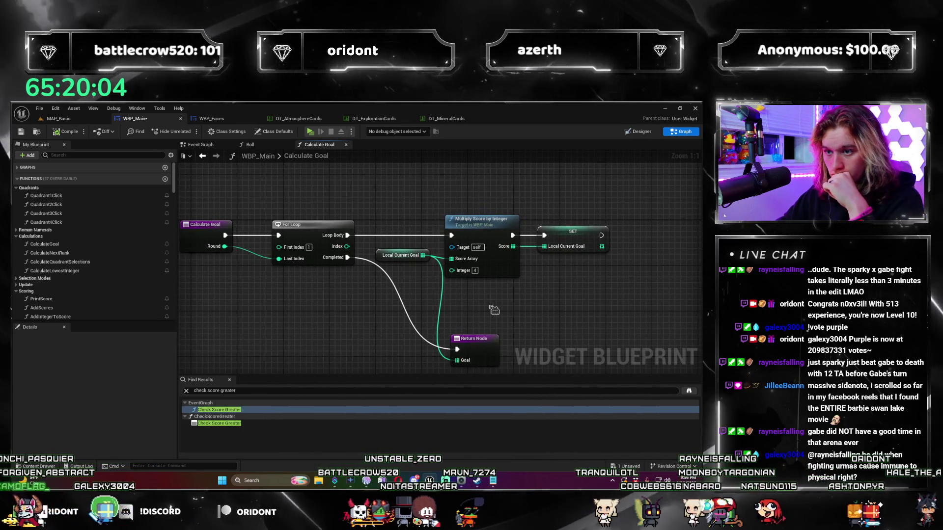
pyautogui.click(378, 255)
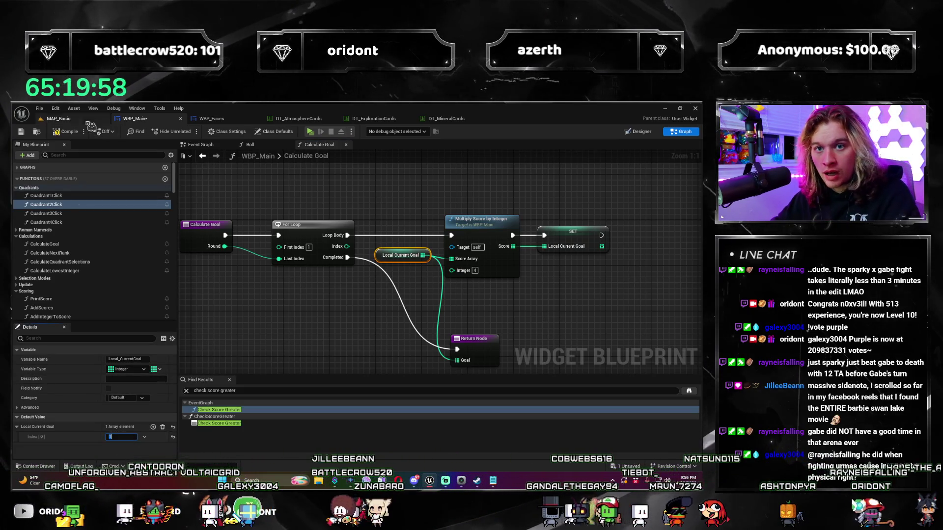
pyautogui.hotkey('ctrl', 's')
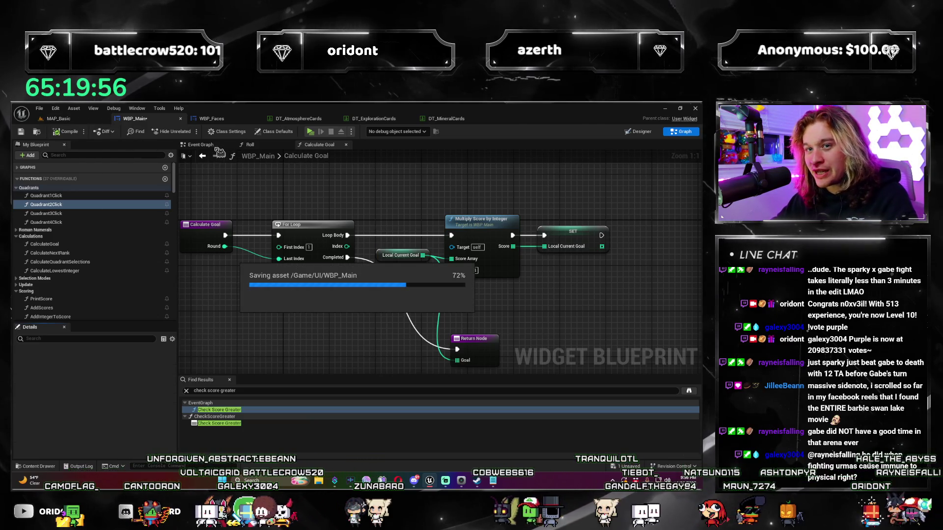
# Step: Launch MAP_Basic in a Standalone preview and play through round 10, closing dice reward dialogs
pyautogui.click(59, 118)
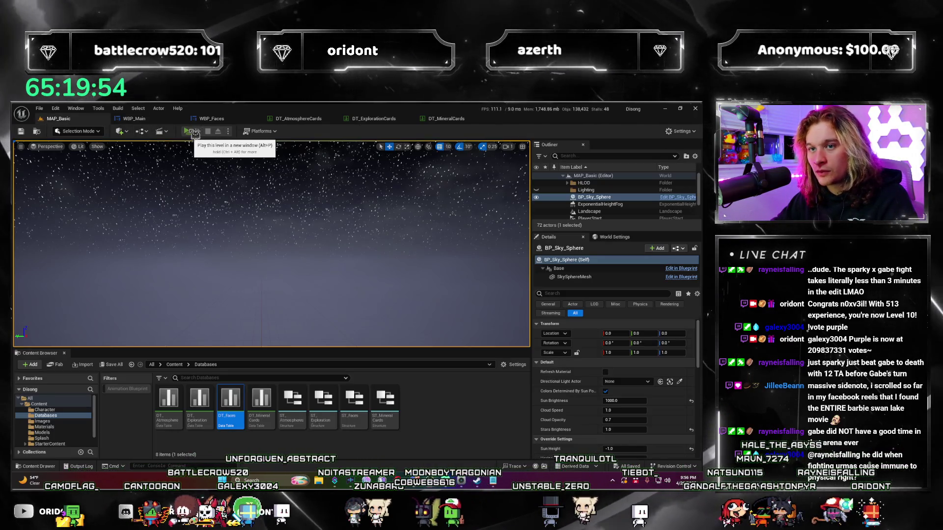
pyautogui.click(194, 132)
pyautogui.click(392, 445)
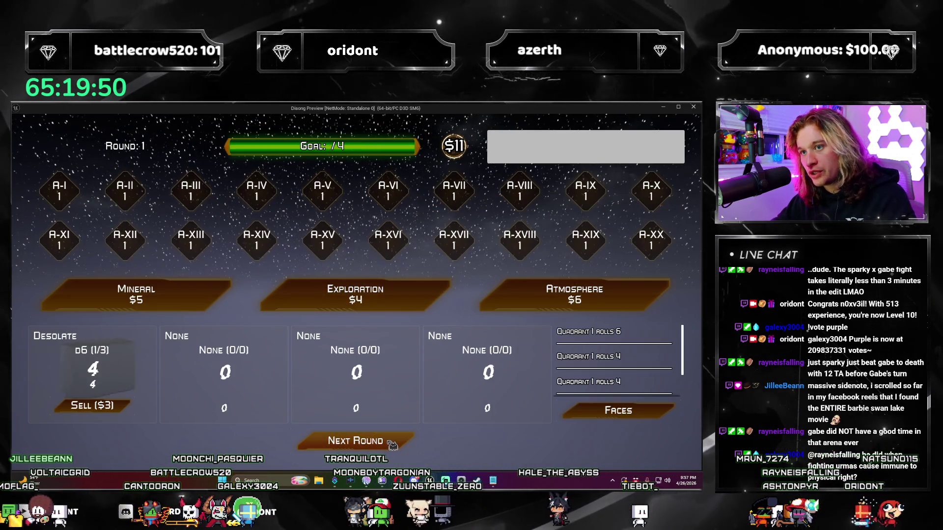
pyautogui.click(392, 445)
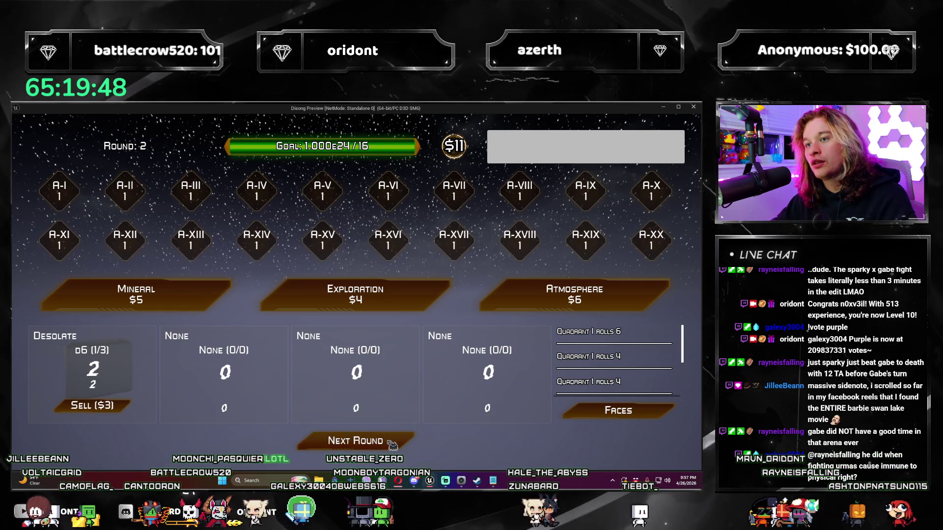
pyautogui.click(392, 446)
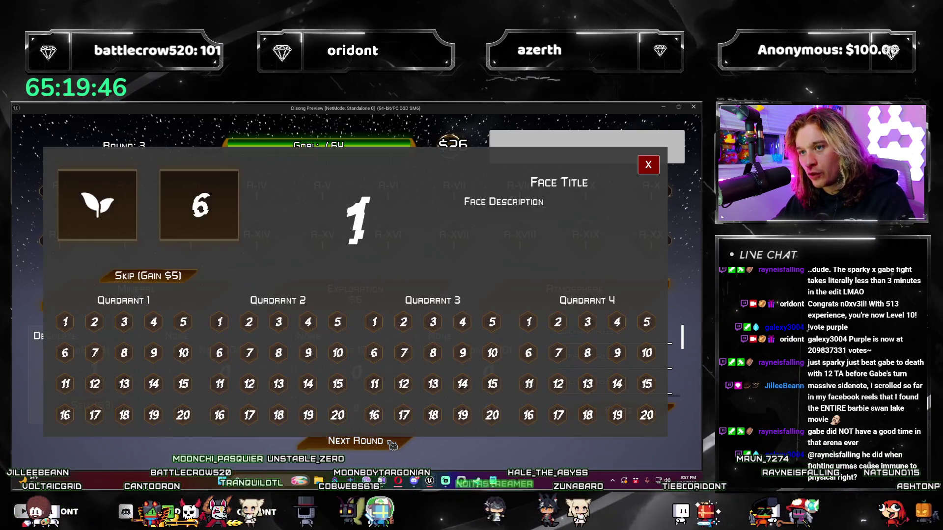
pyautogui.click(648, 165)
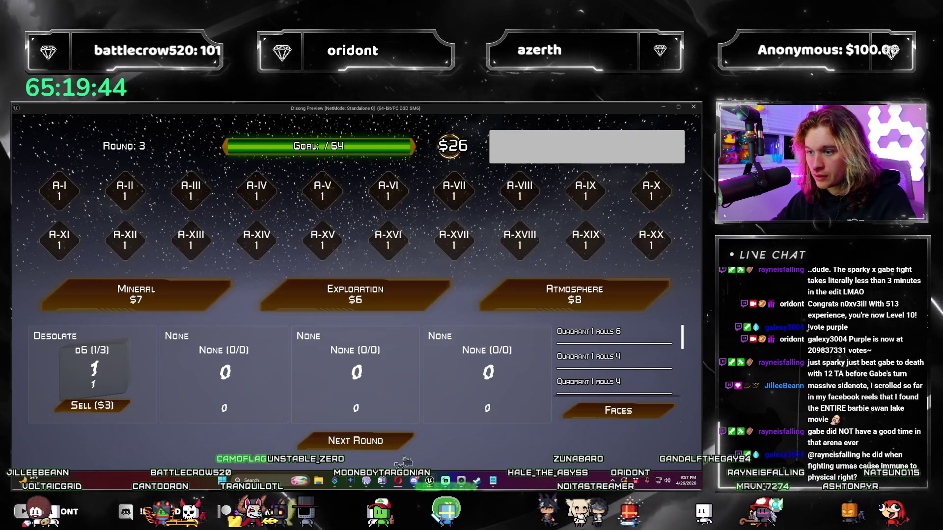
pyautogui.click(395, 444)
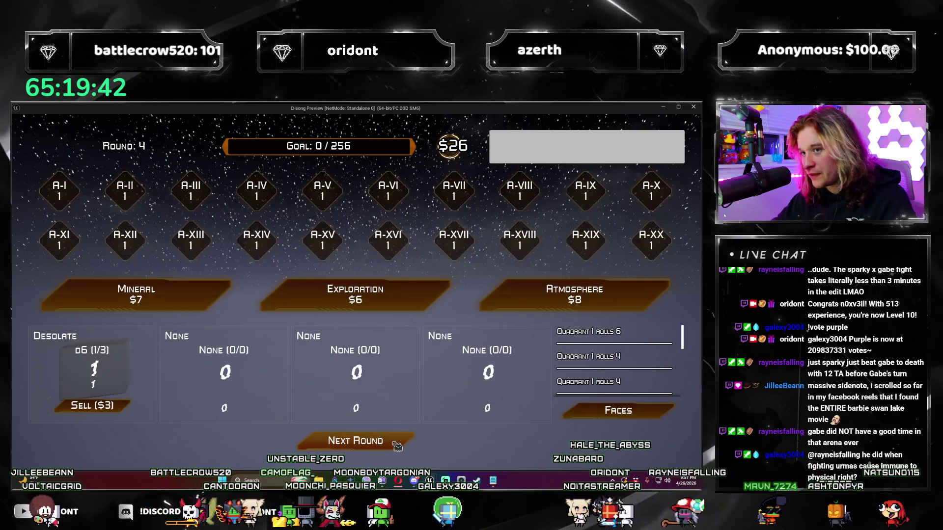
pyautogui.click(396, 446)
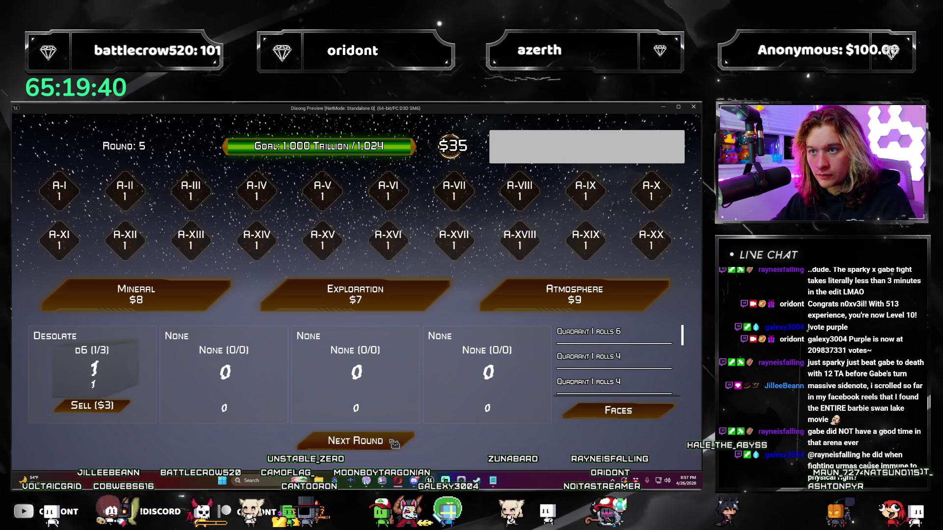
pyautogui.click(395, 444)
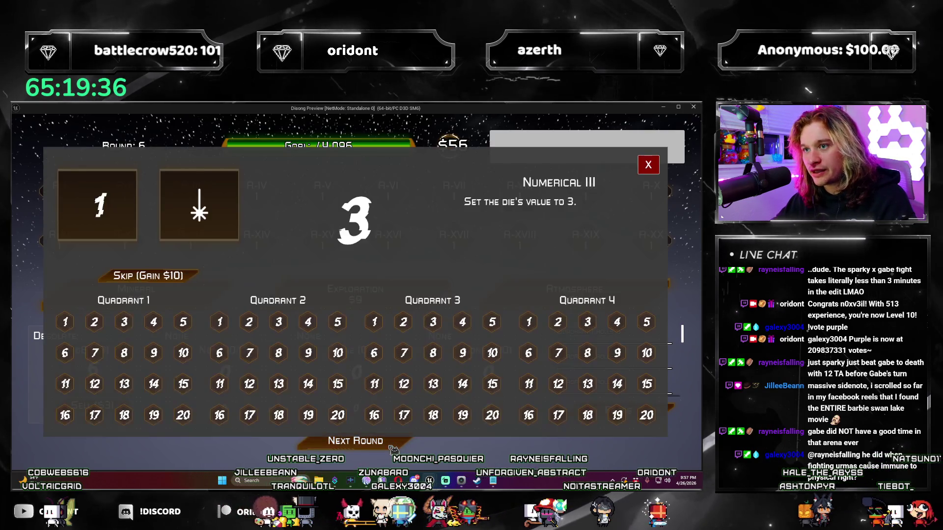
pyautogui.click(432, 402)
pyautogui.click(395, 444)
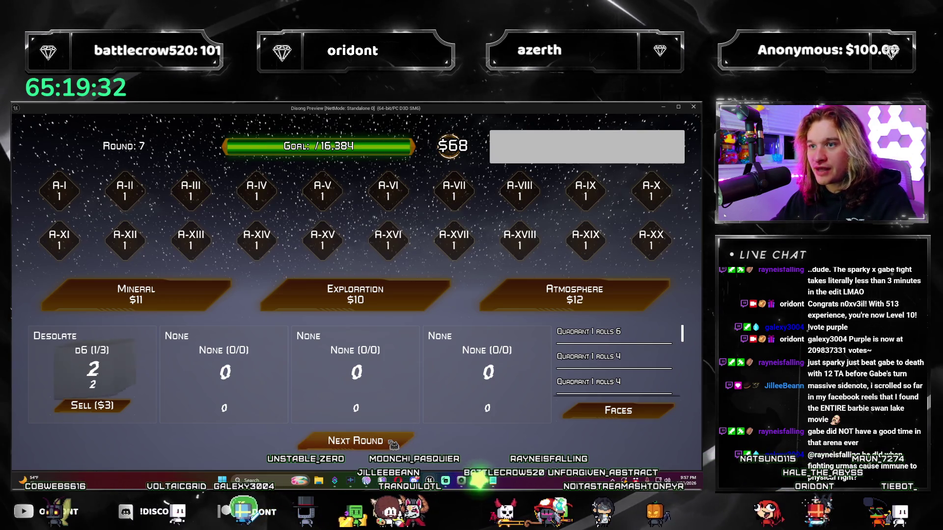
pyautogui.click(395, 444)
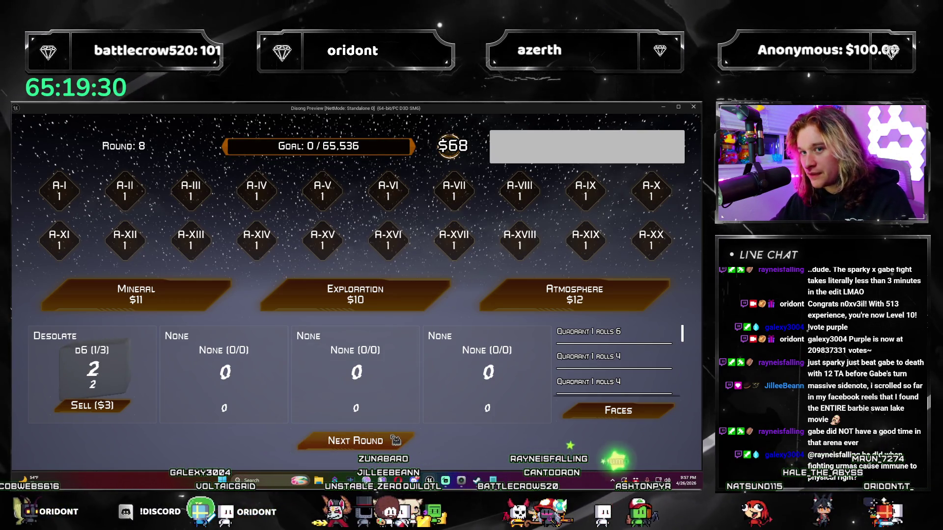
pyautogui.click(395, 445)
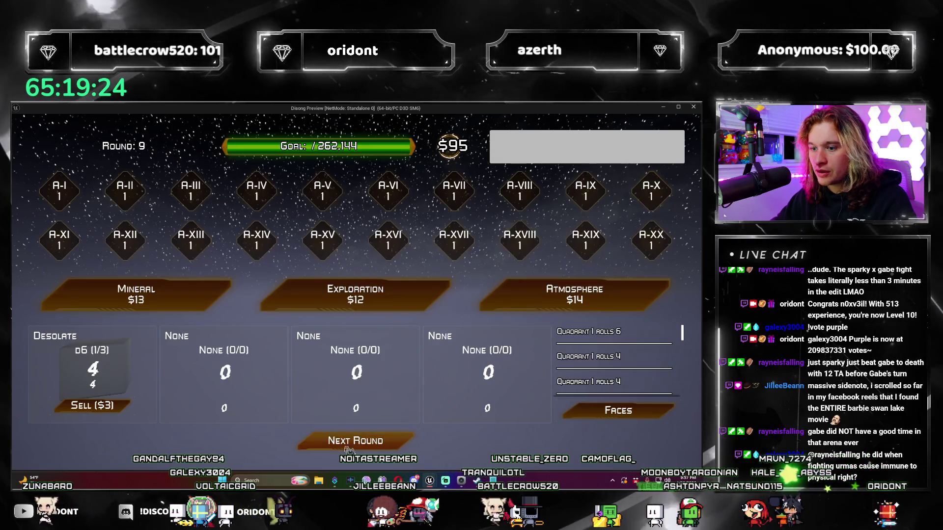
pyautogui.click(383, 452)
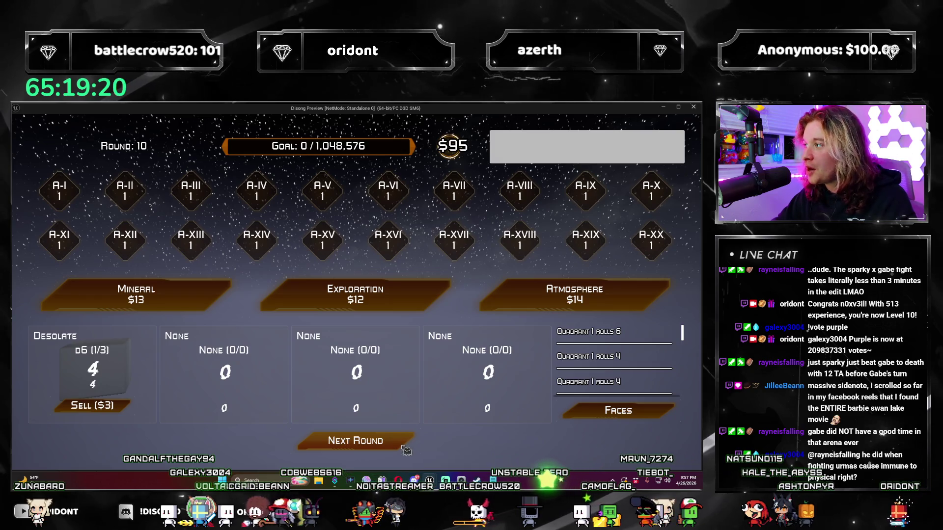
# Step: Keep advancing rounds past round 15, dismissing the Numerical I, II and III face-choice dialogs
pyautogui.click(393, 448)
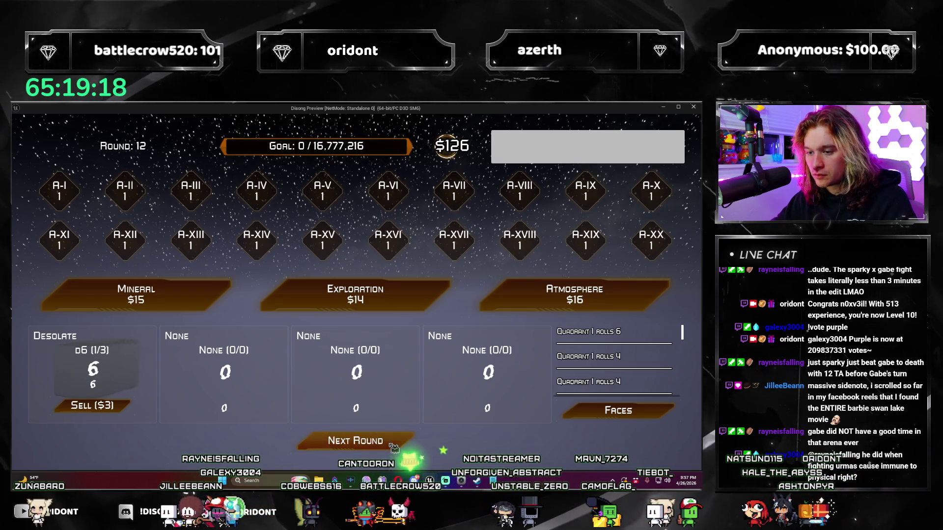
pyautogui.click(393, 448)
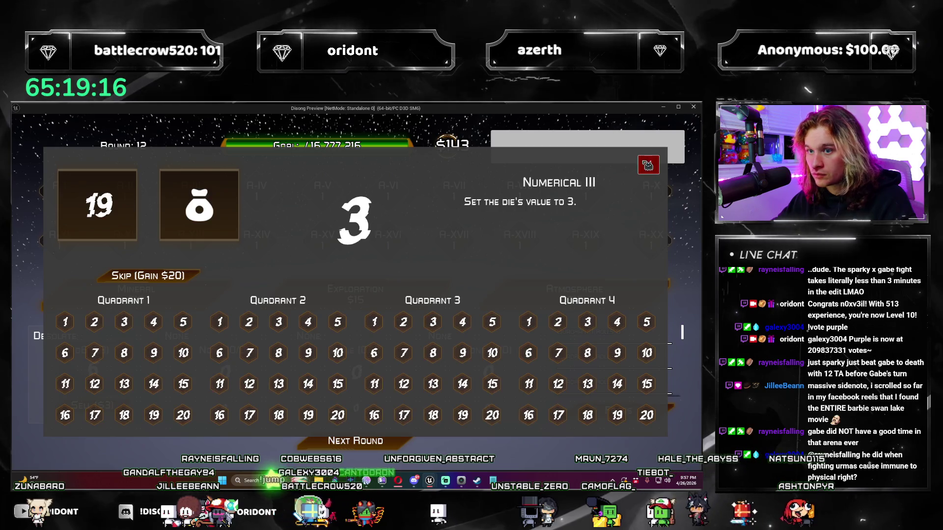
pyautogui.click(383, 445)
pyautogui.click(383, 444)
pyautogui.click(383, 445)
pyautogui.click(383, 444)
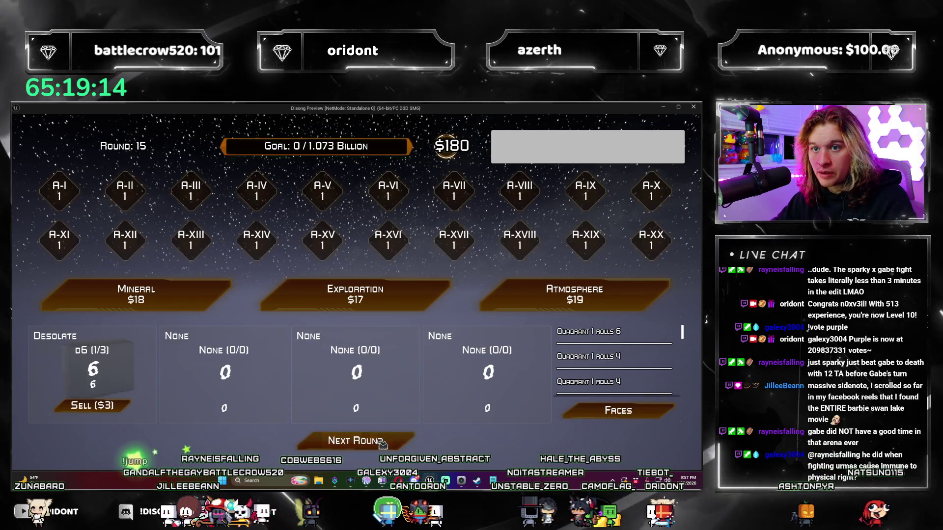
pyautogui.click(383, 445)
pyautogui.click(648, 163)
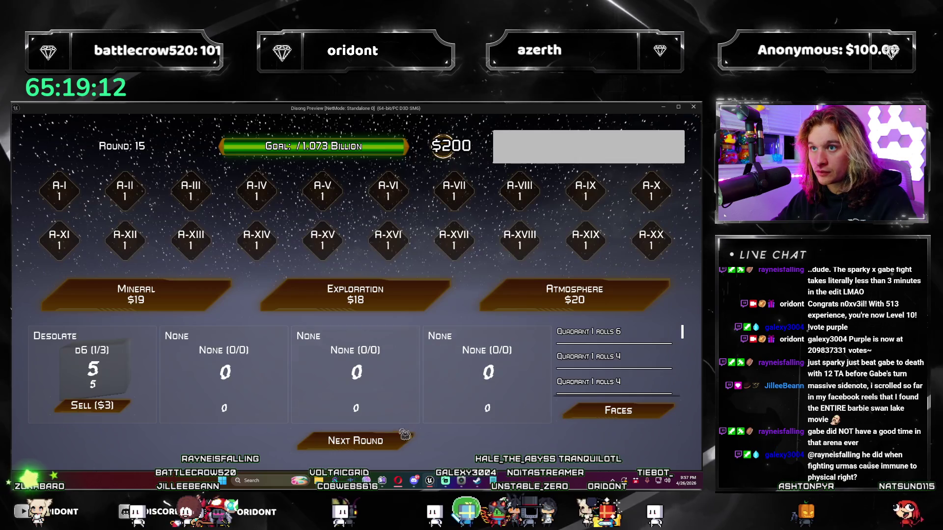
pyautogui.click(396, 439)
pyautogui.click(392, 442)
pyautogui.click(390, 444)
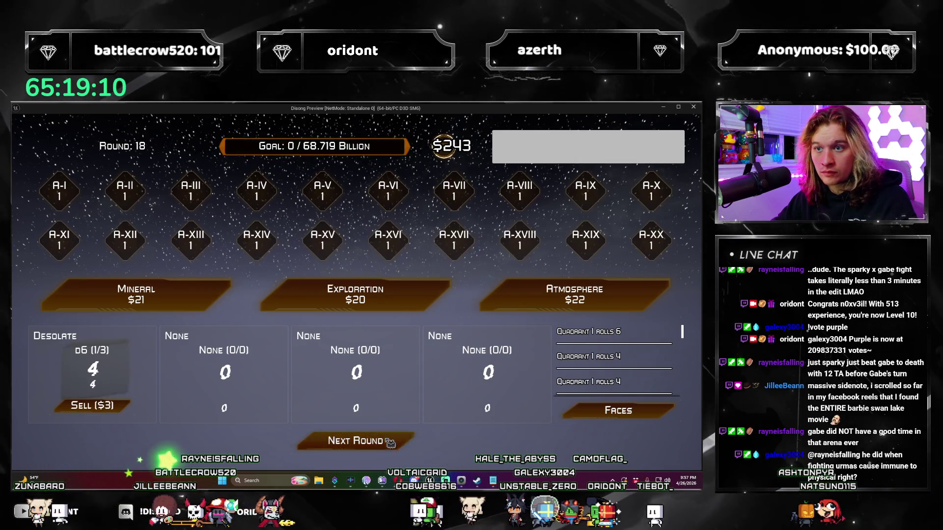
pyautogui.click(390, 443)
pyautogui.click(648, 165)
pyautogui.click(396, 441)
pyautogui.click(397, 444)
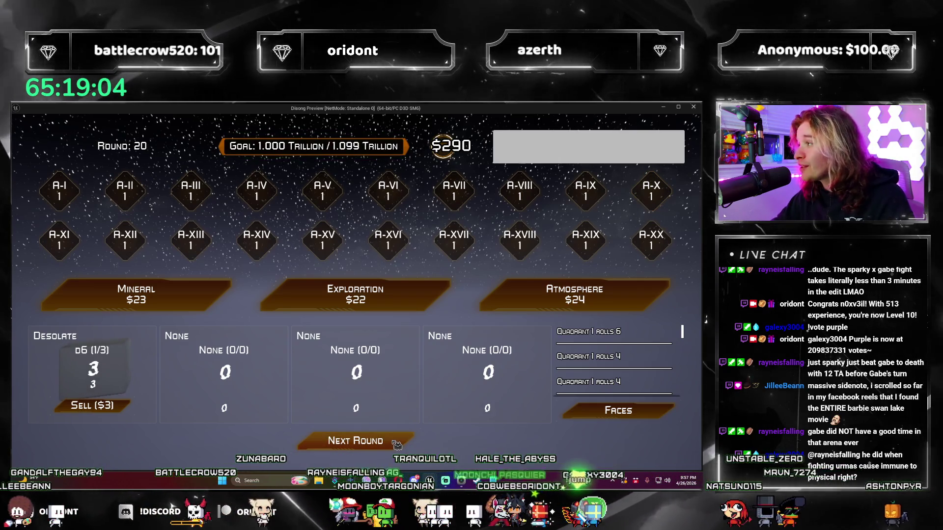
pyautogui.click(397, 444)
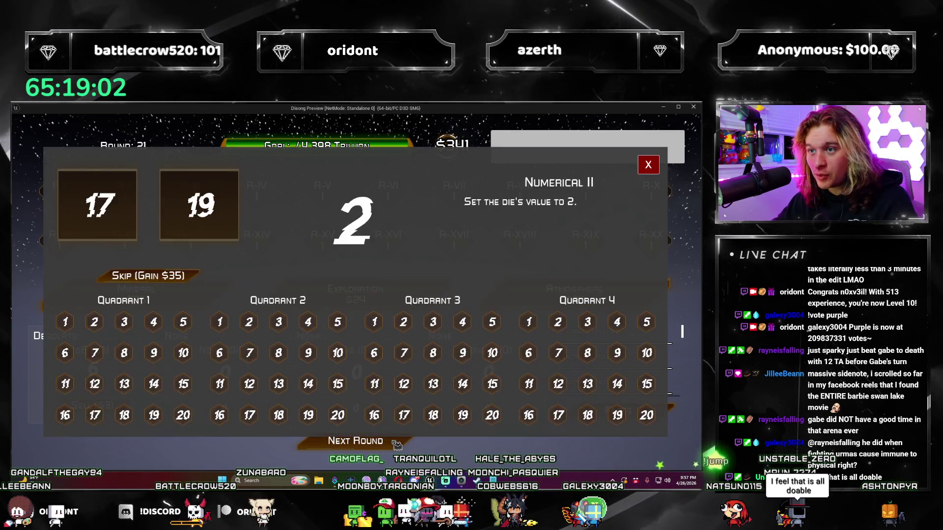
pyautogui.click(436, 402)
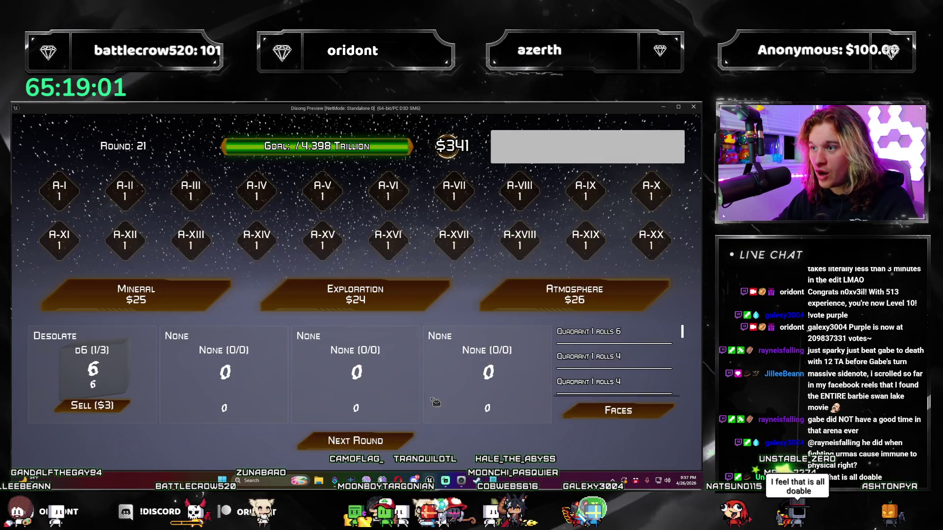
pyautogui.click(397, 445)
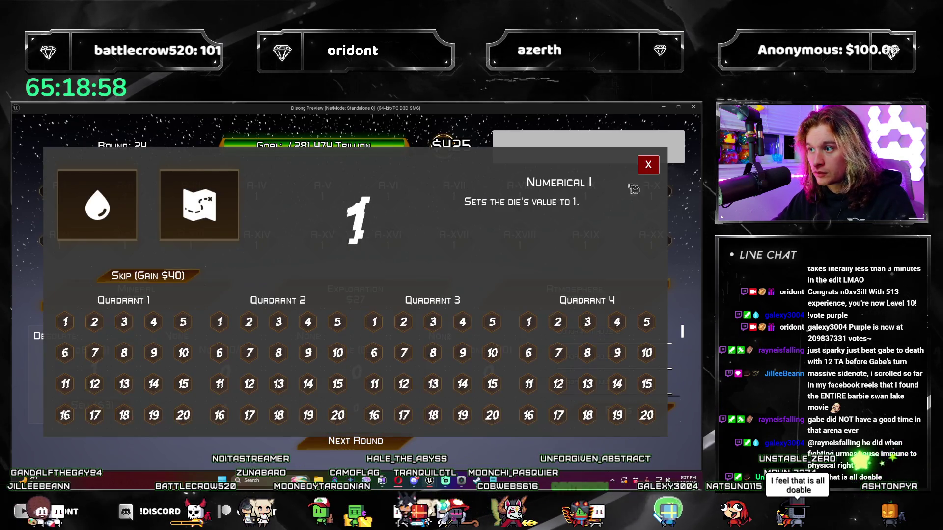
pyautogui.click(396, 404)
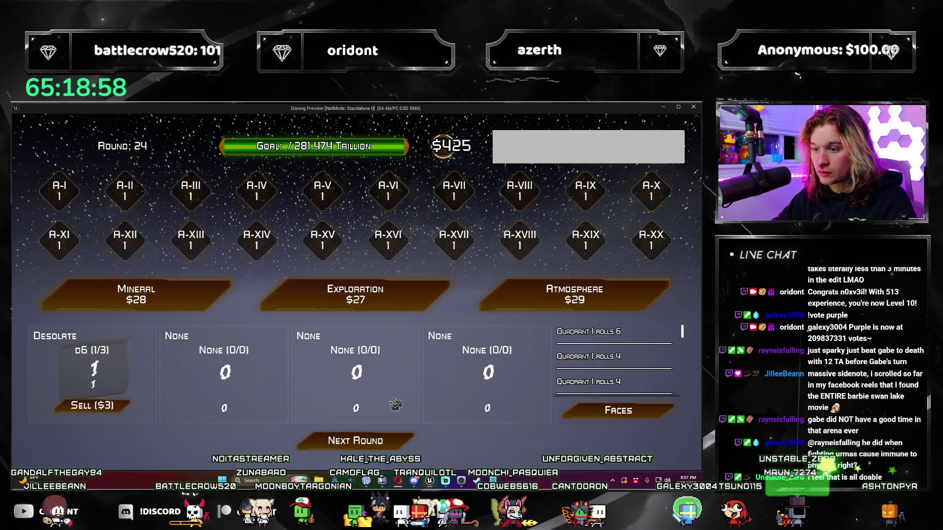
pyautogui.click(396, 444)
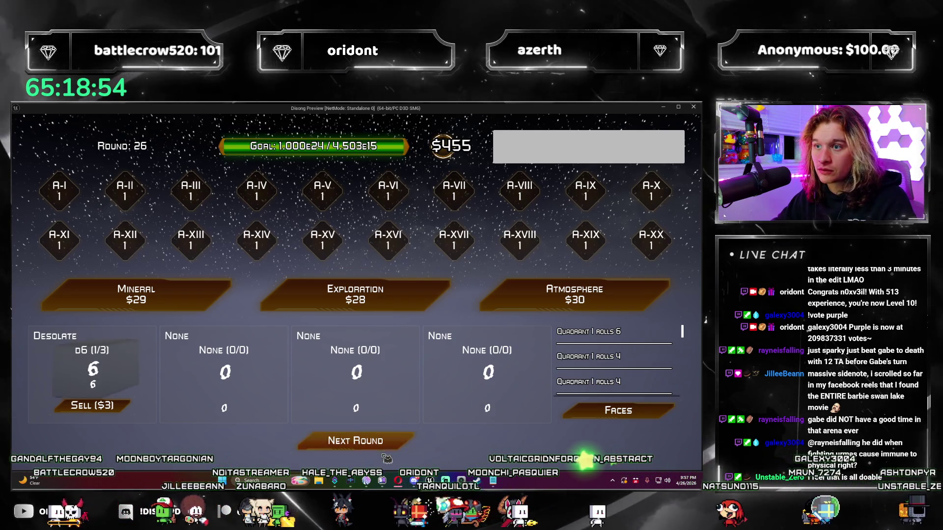
pyautogui.click(385, 444)
pyautogui.click(363, 373)
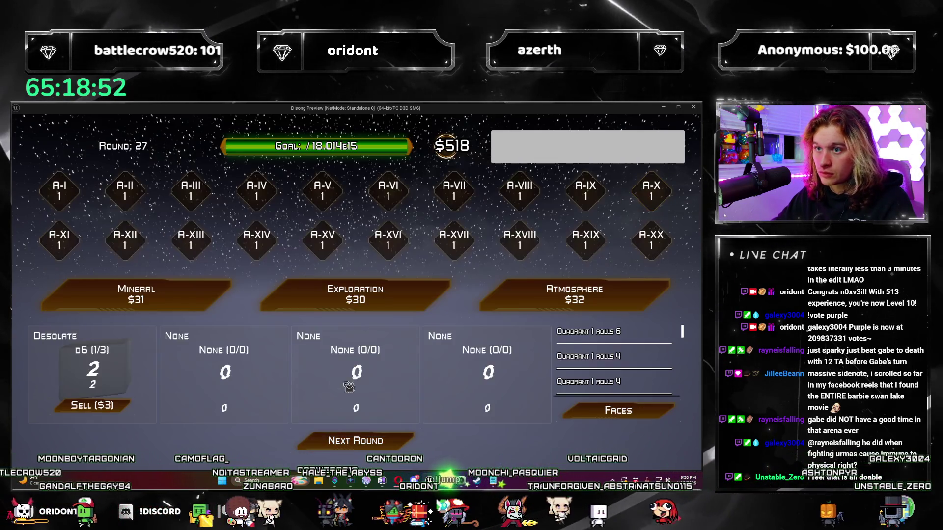
pyautogui.click(393, 444)
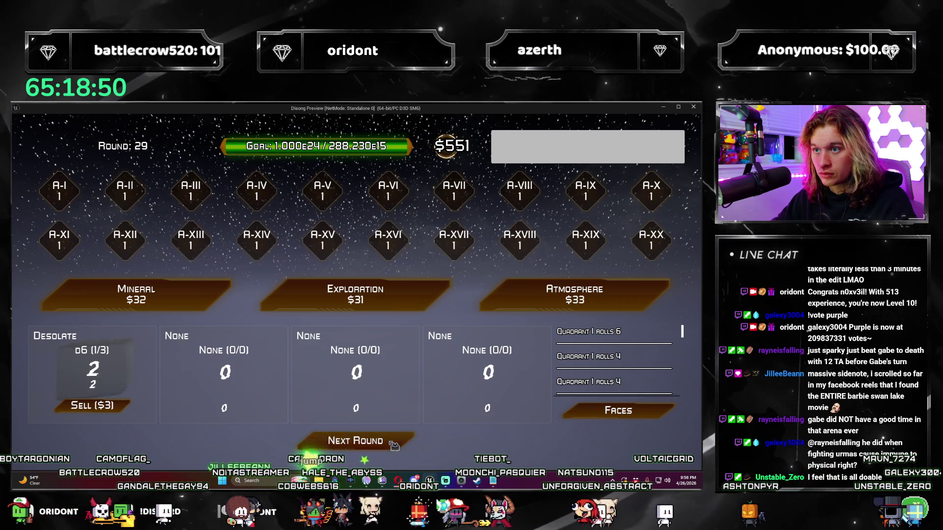
pyautogui.click(394, 444)
# Step: Continue playing further rounds, closing each die-face choice, to check the goal scoring
pyautogui.click(679, 199)
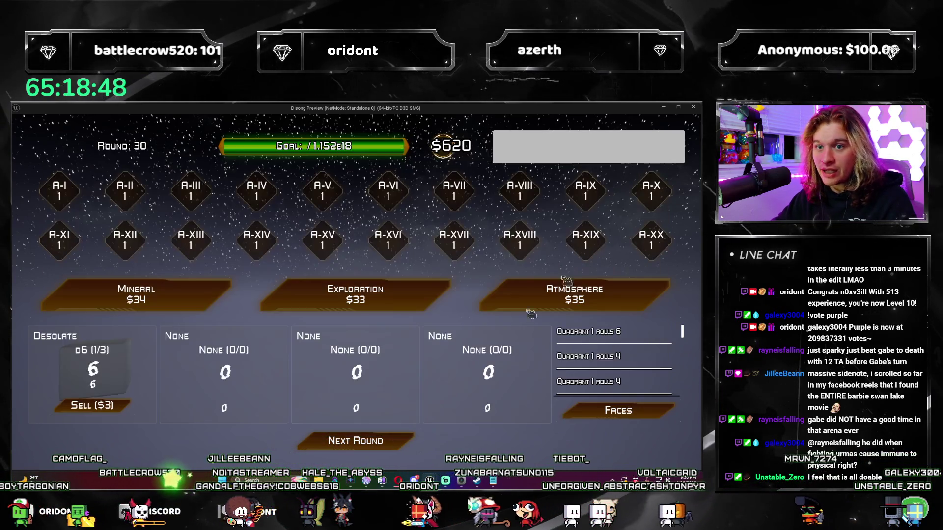
pyautogui.click(393, 443)
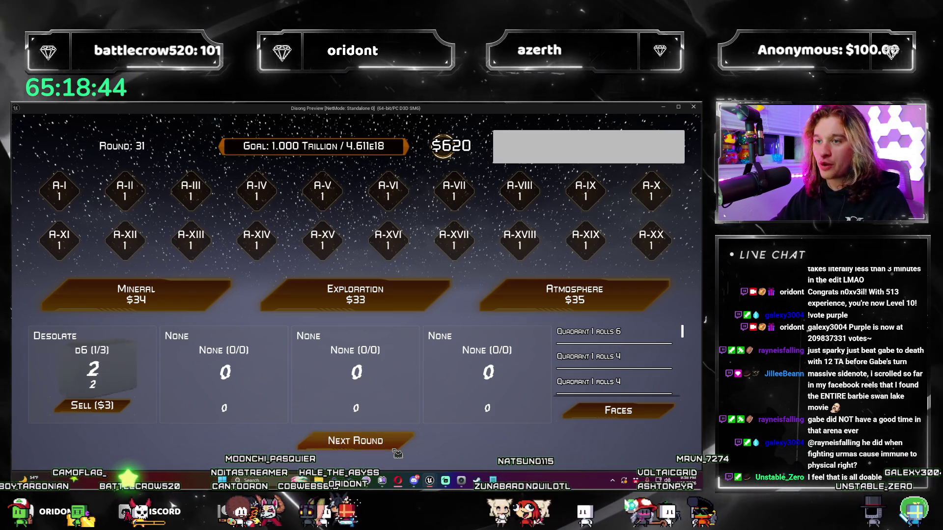
pyautogui.click(394, 448)
pyautogui.click(399, 446)
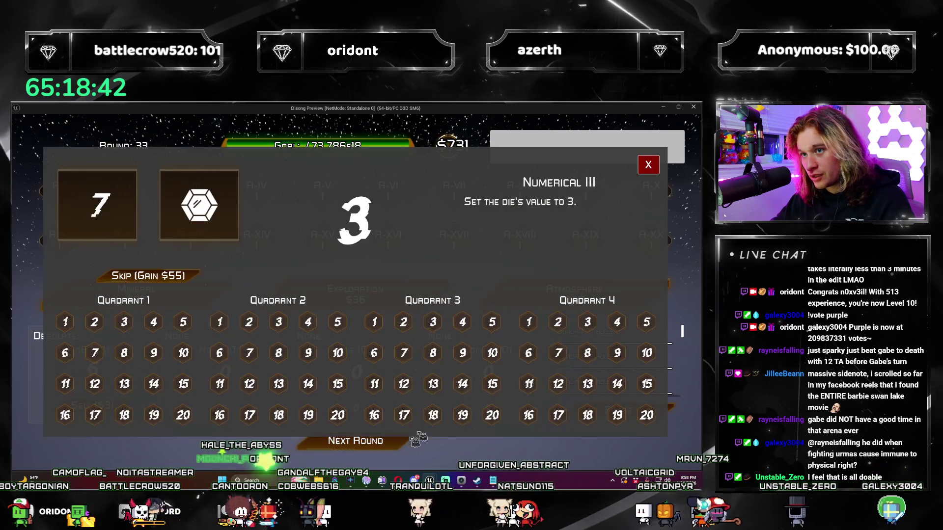
pyautogui.click(388, 411)
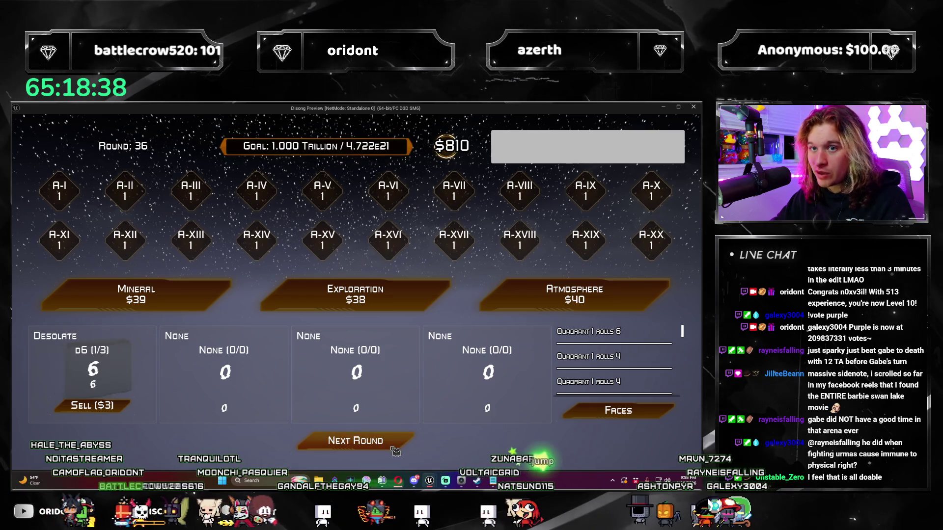
pyautogui.click(395, 450)
pyautogui.click(647, 167)
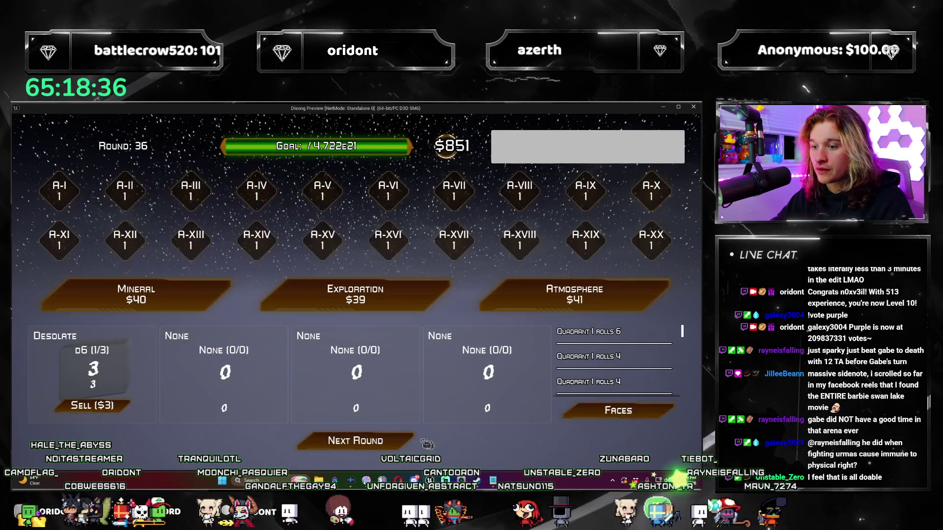
pyautogui.click(395, 442)
pyautogui.click(395, 442)
pyautogui.click(395, 445)
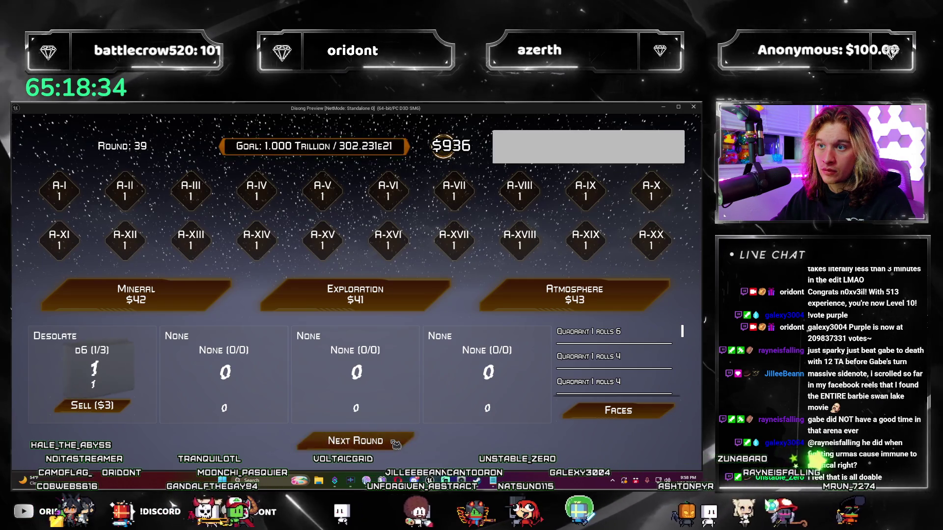
pyautogui.click(648, 163)
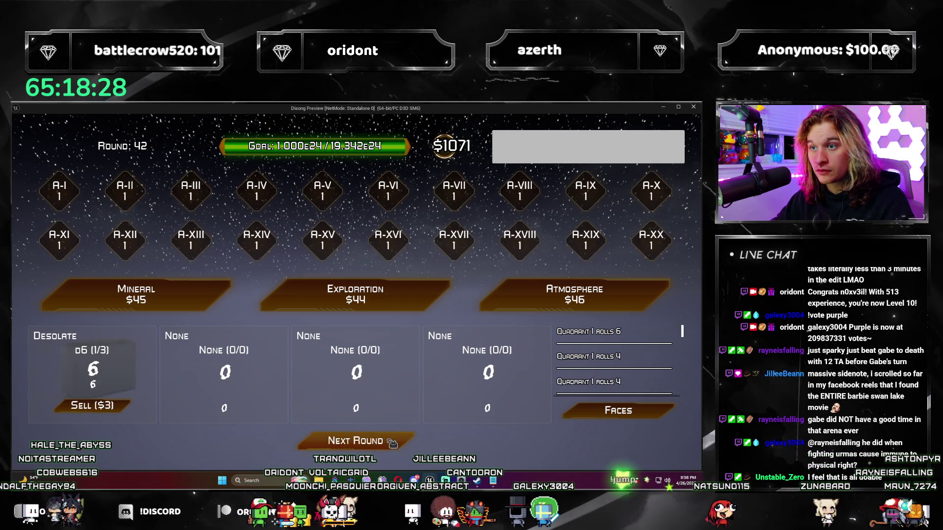
pyautogui.click(393, 442)
pyautogui.click(648, 167)
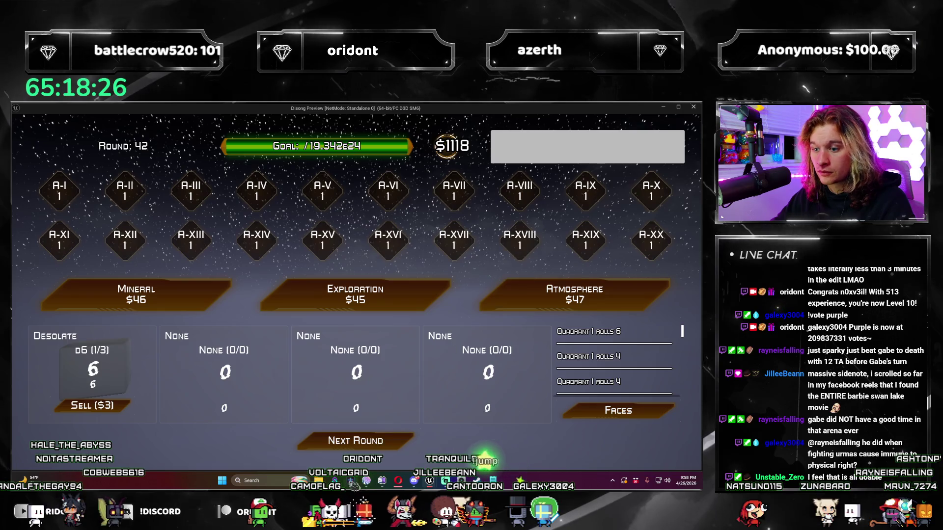
pyautogui.click(388, 444)
pyautogui.click(388, 445)
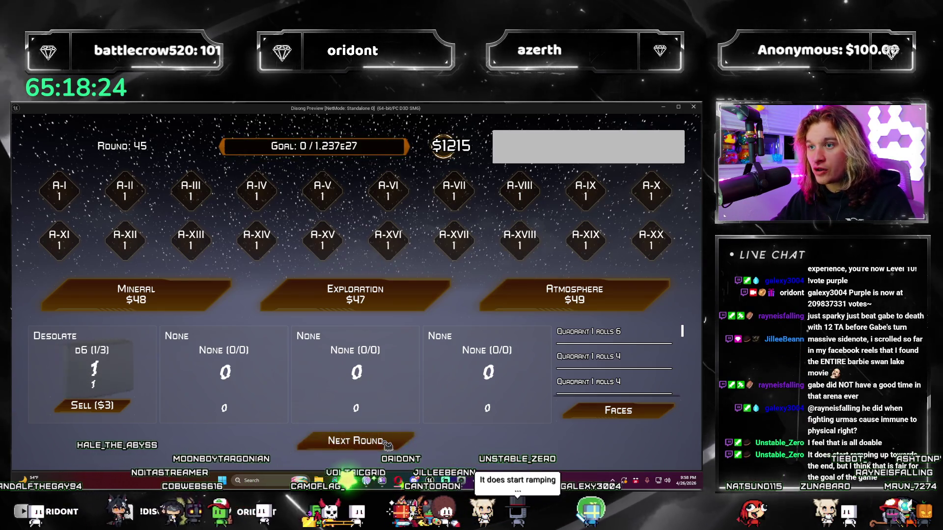
pyautogui.click(387, 444)
pyautogui.click(388, 444)
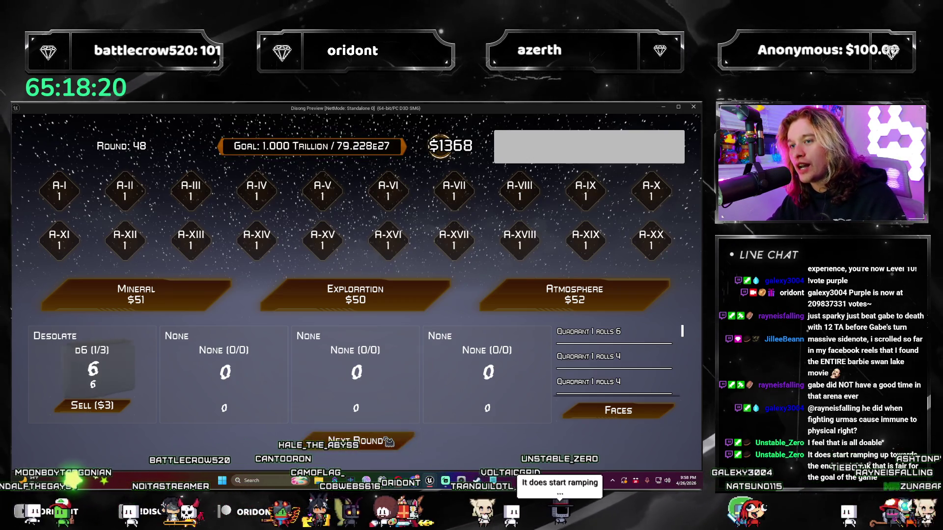
pyautogui.click(389, 443)
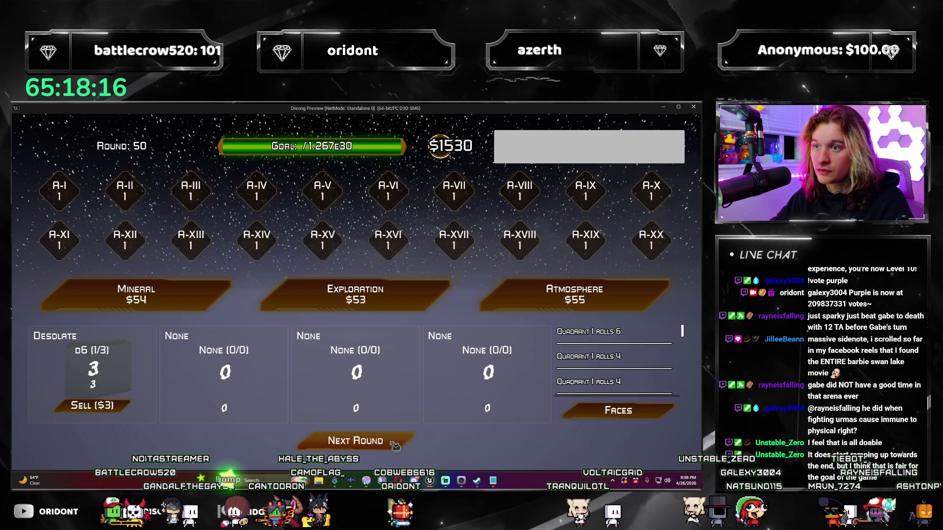
pyautogui.click(394, 445)
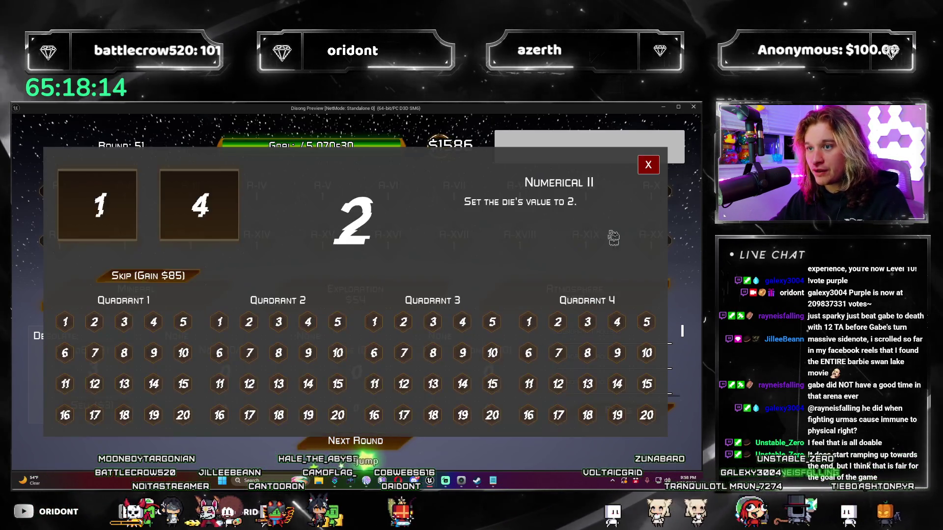
pyautogui.click(650, 166)
pyautogui.click(392, 442)
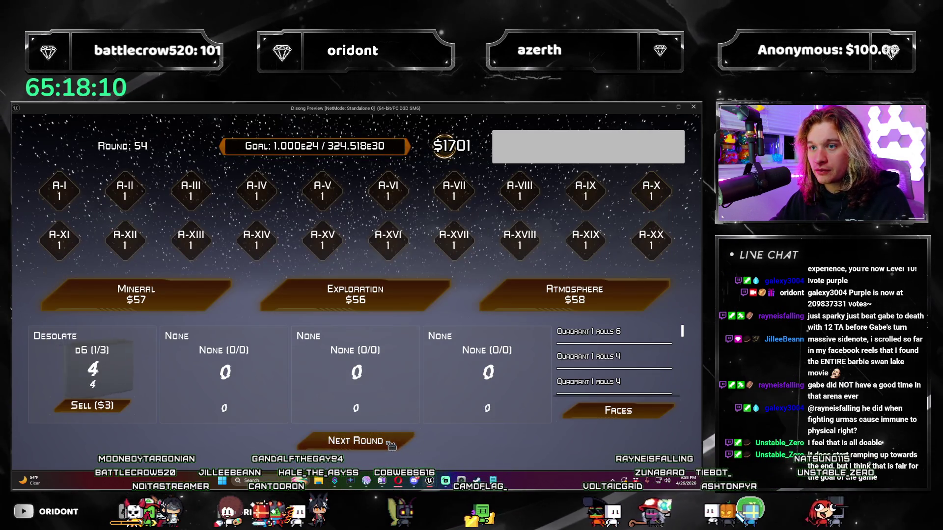
pyautogui.click(392, 444)
pyautogui.click(650, 166)
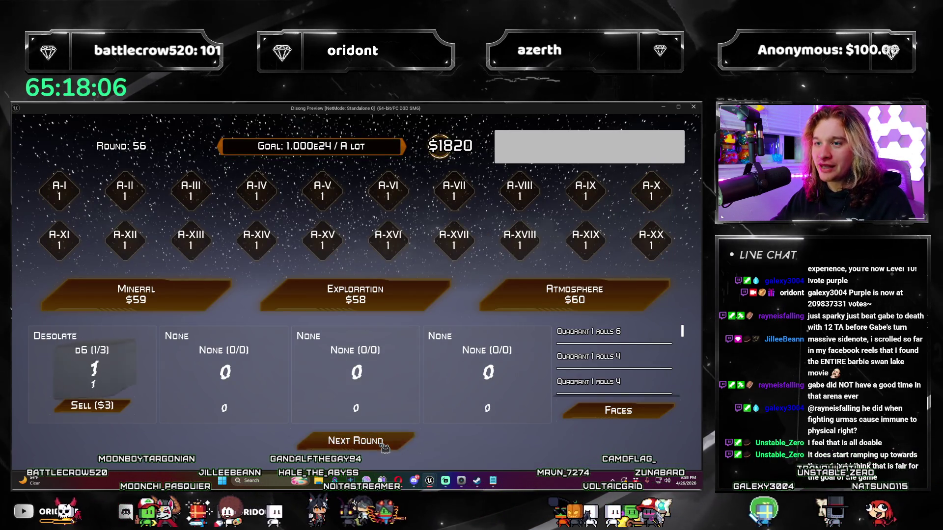
pyautogui.click(384, 444)
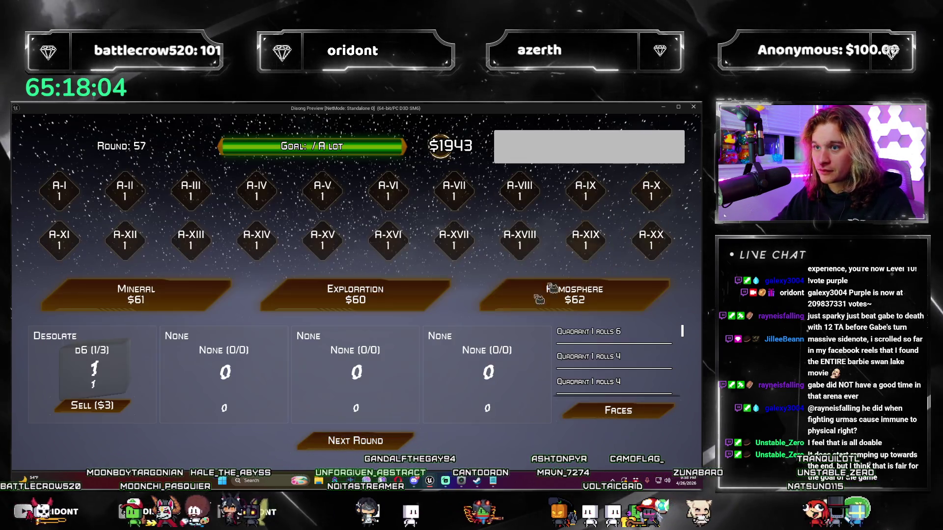
# Step: Play the final rounds, closing the Numerical II dice dialogs, then close the game preview window
pyautogui.click(388, 444)
pyautogui.click(378, 443)
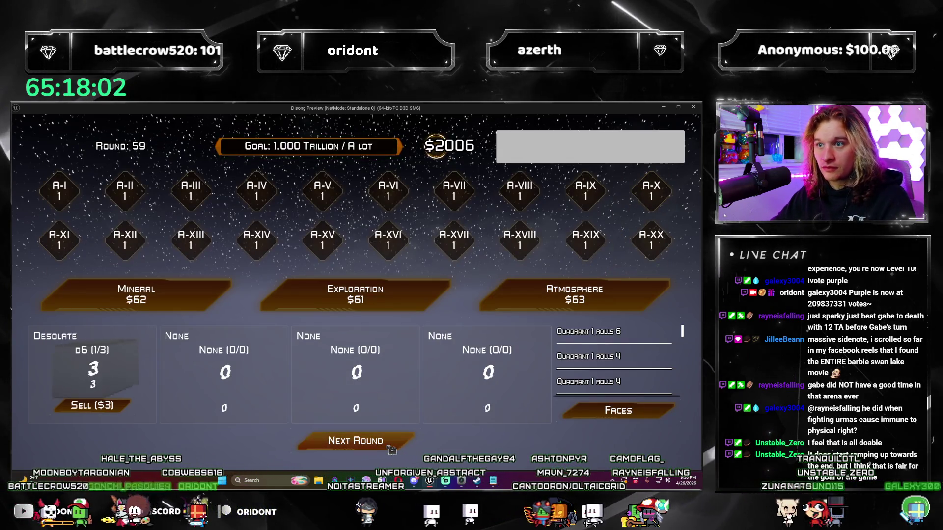
pyautogui.click(391, 447)
pyautogui.click(391, 444)
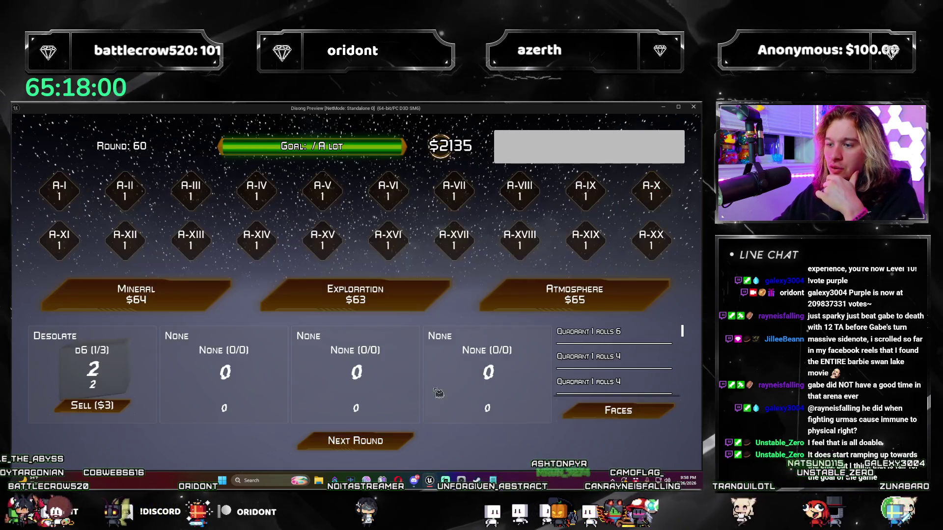
pyautogui.click(380, 449)
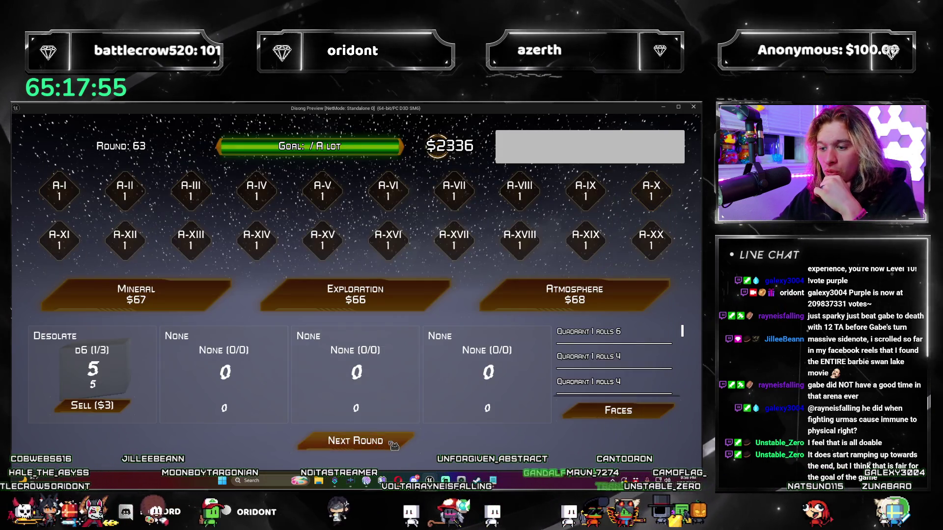
pyautogui.click(388, 442)
pyautogui.click(393, 446)
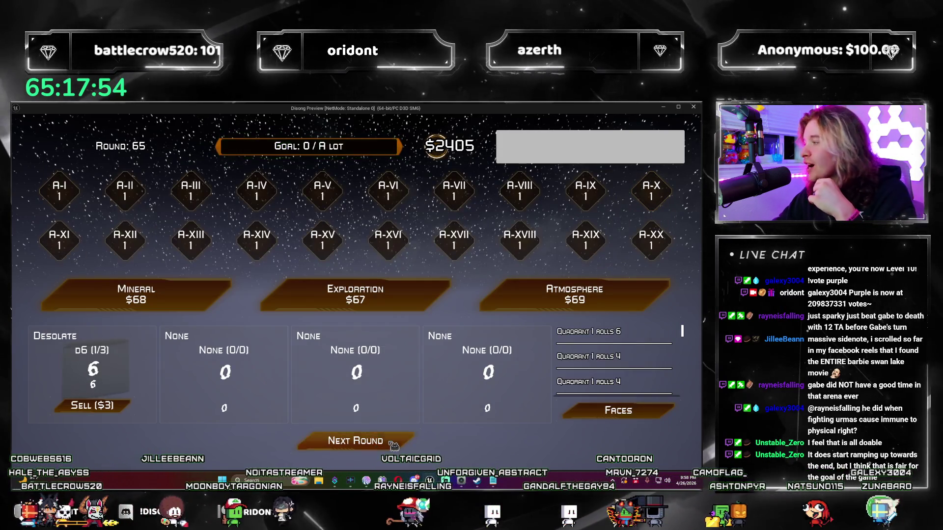
pyautogui.click(392, 446)
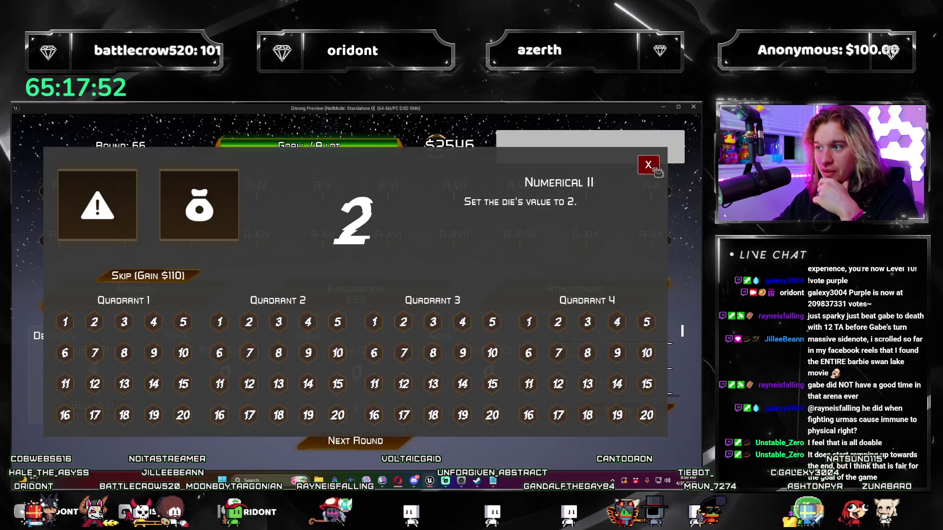
pyautogui.click(656, 170)
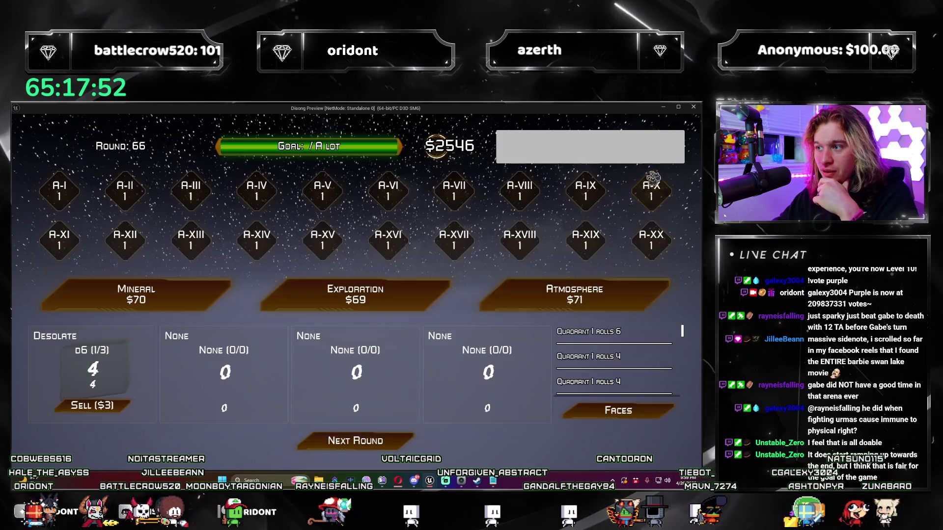
pyautogui.click(390, 442)
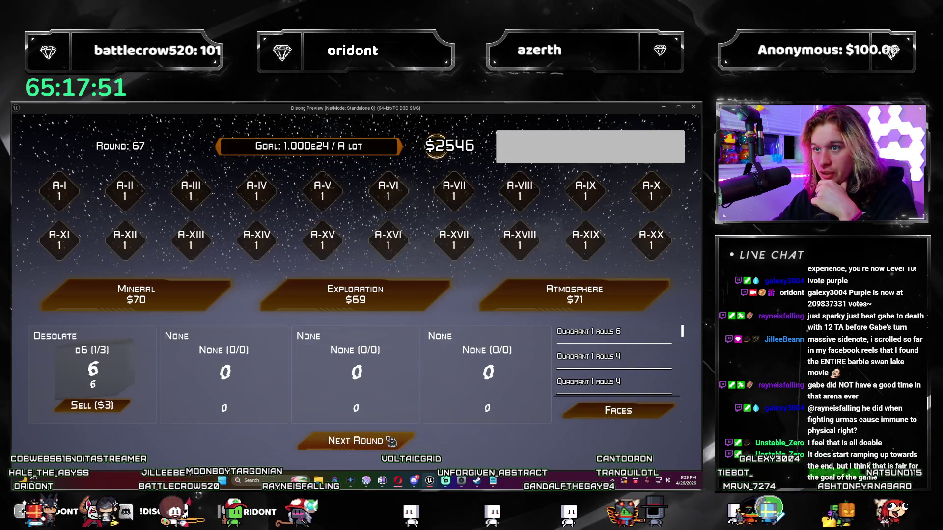
pyautogui.click(392, 442)
pyautogui.click(655, 165)
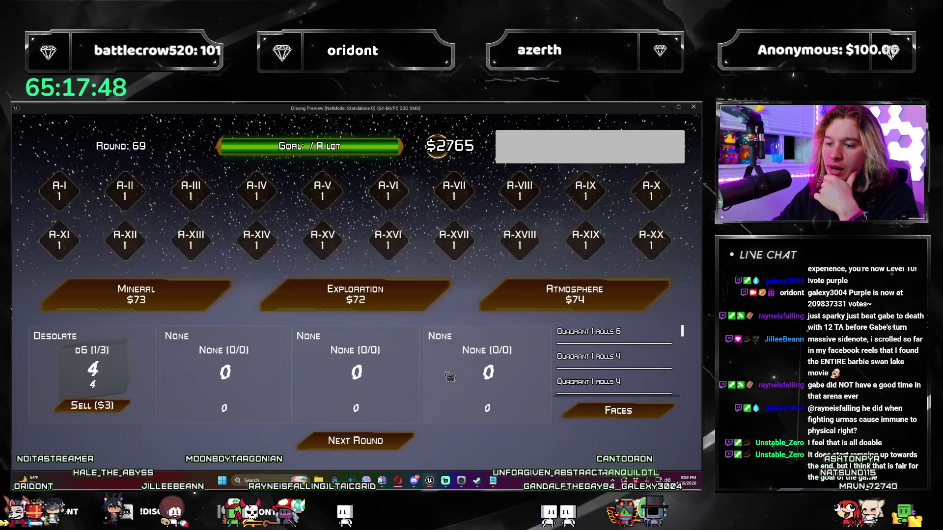
pyautogui.click(407, 448)
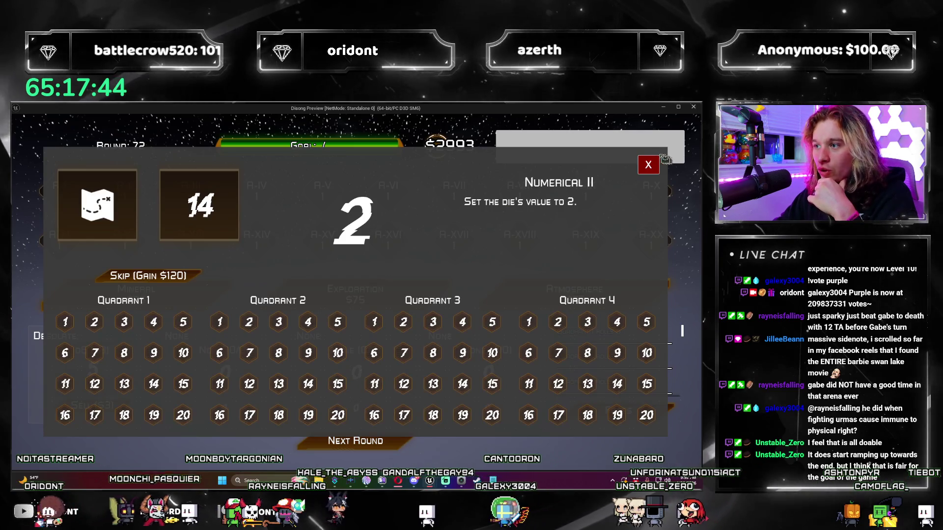
pyautogui.click(647, 165)
pyautogui.click(380, 444)
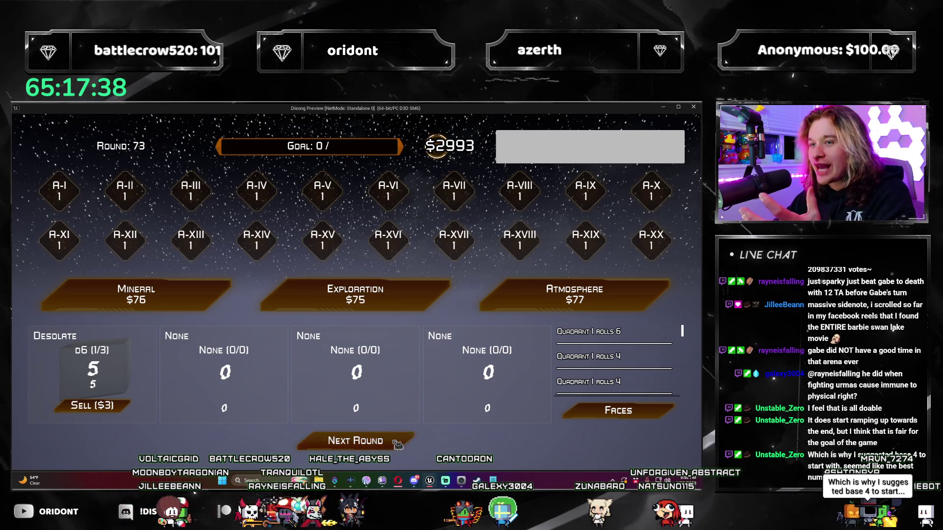
pyautogui.click(694, 107)
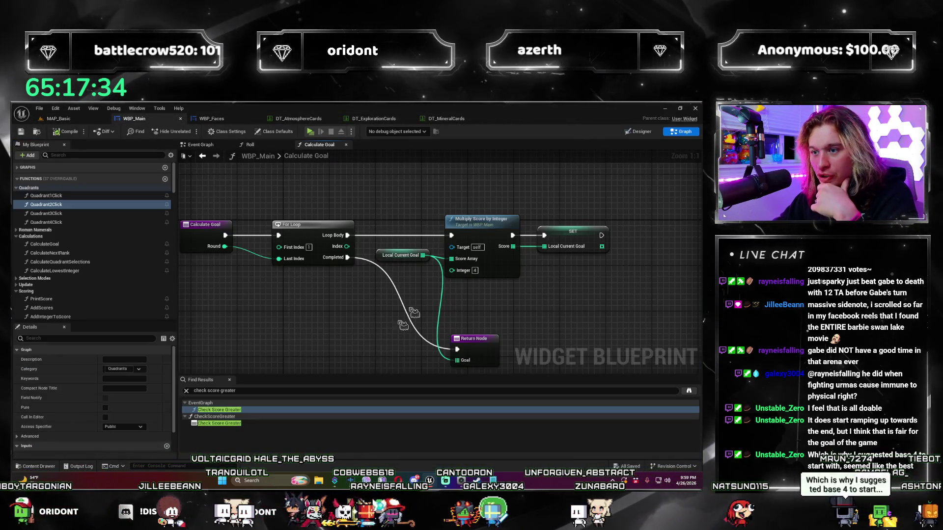
# Step: Clear the selection in Calculate Goal and close its tab so the Roll graph is active
pyautogui.scroll(-5, 426, 297)
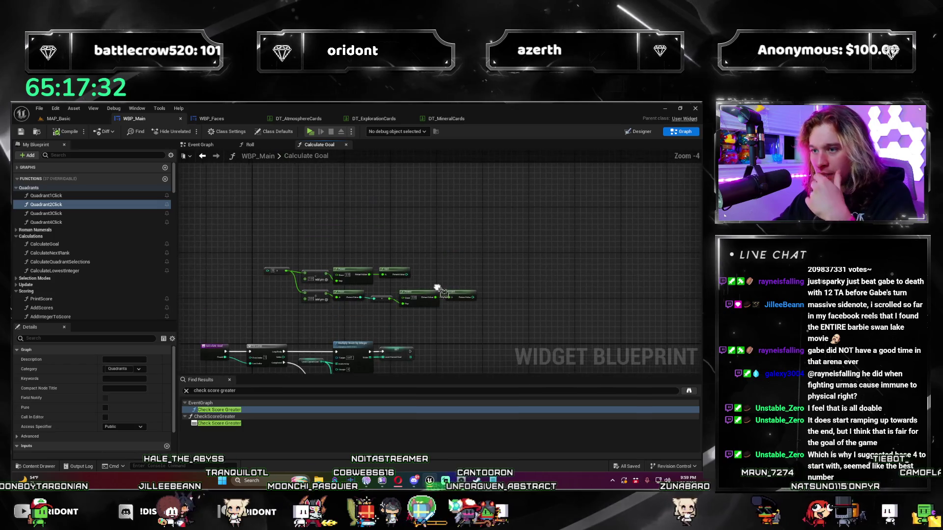
pyautogui.scroll(2, 434, 284)
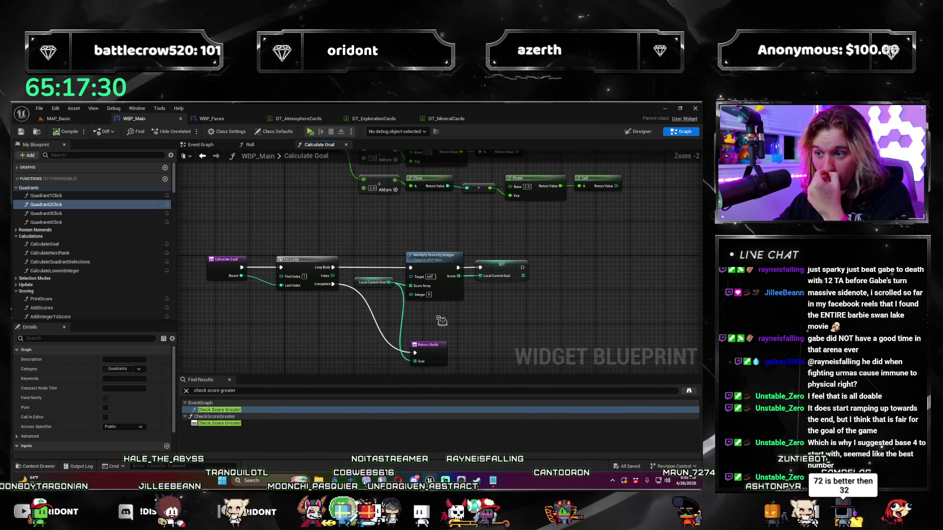
pyautogui.scroll(-3, 366, 169)
pyautogui.click(325, 207)
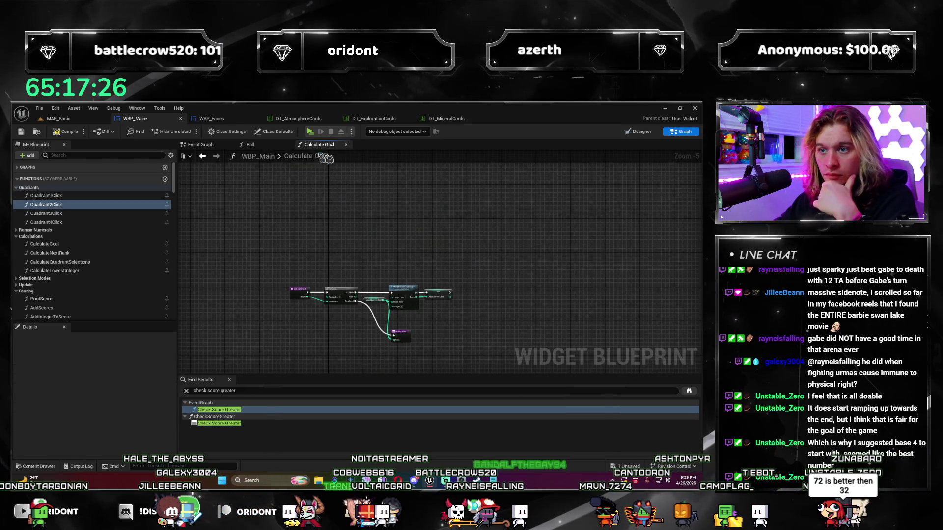
pyautogui.click(346, 145)
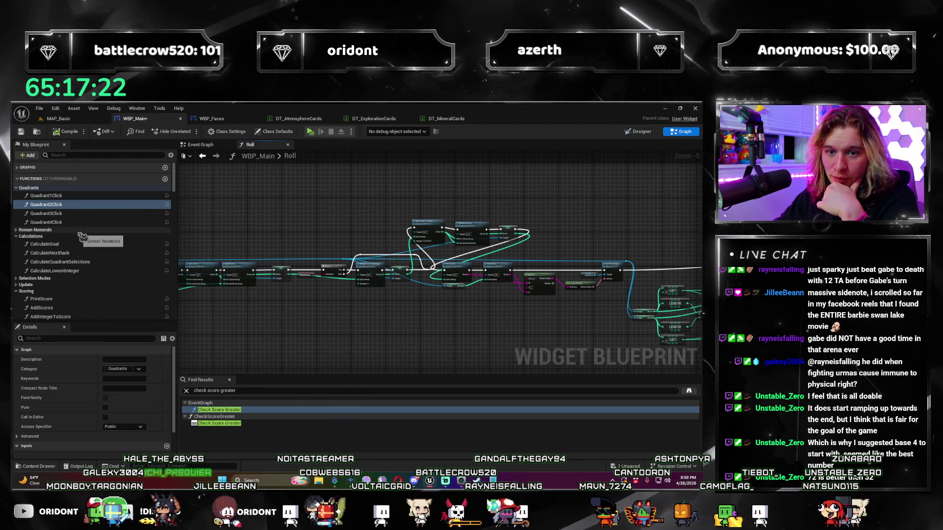
# Step: Open the PrintScore function graph from the Scoring category and drag the Local Score node lower
pyautogui.doubleClick(79, 300)
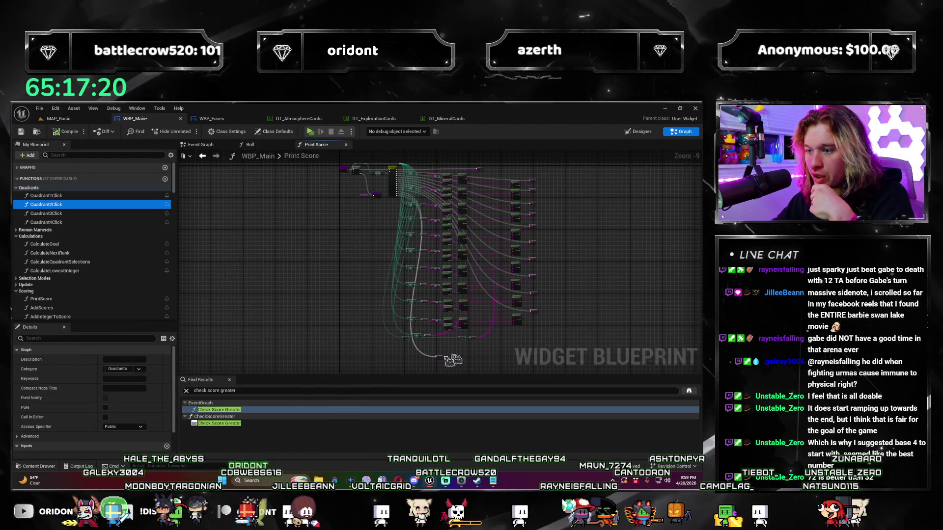
pyautogui.scroll(5, 430, 363)
pyautogui.scroll(-3, 322, 313)
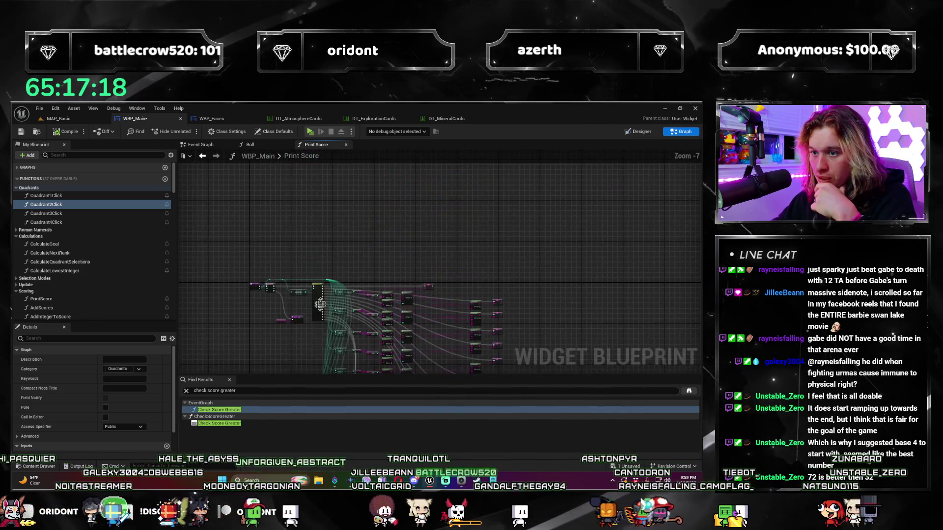
pyautogui.scroll(3, 323, 312)
pyautogui.moveTo(331, 308); pyautogui.dragTo(344, 159)
pyautogui.scroll(-4, 315, 290)
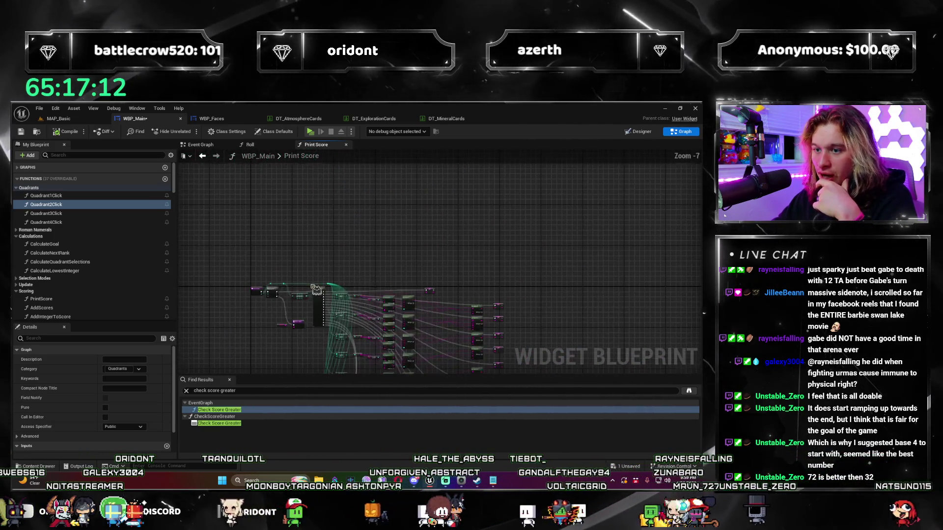
pyautogui.scroll(7, 316, 290)
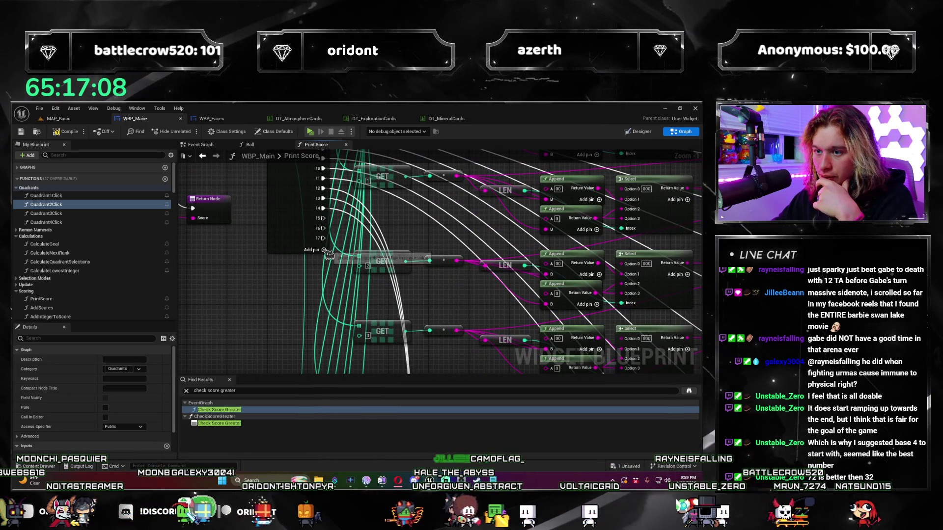
pyautogui.scroll(-4, 325, 272)
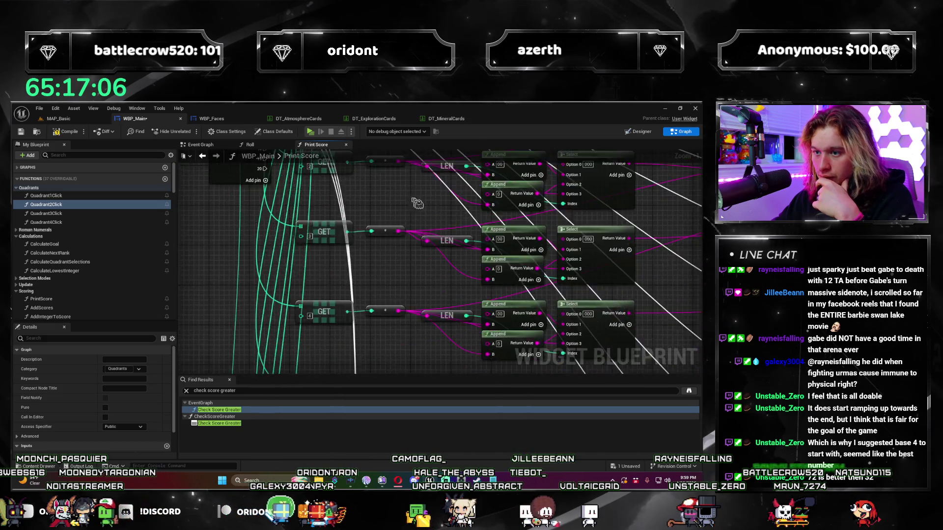
pyautogui.moveTo(412, 283); pyautogui.dragTo(418, 339)
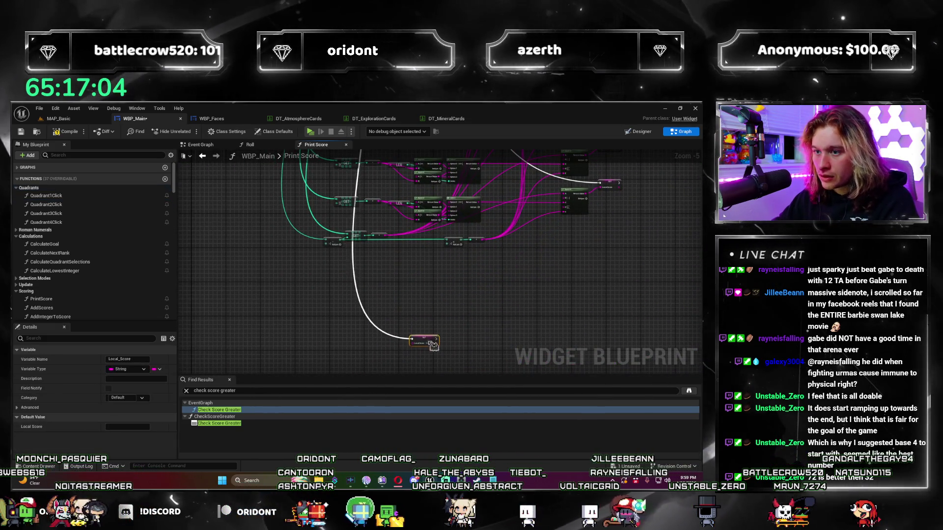
# Step: Pan and zoom across the graph to inspect the upper-right score rows and GET nodes
pyautogui.scroll(2, 446, 275)
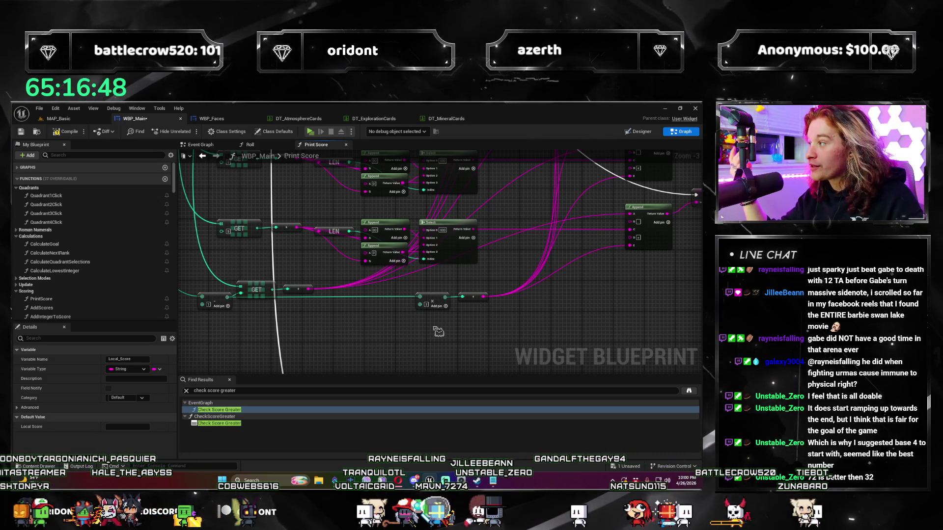
pyautogui.scroll(-2, 438, 332)
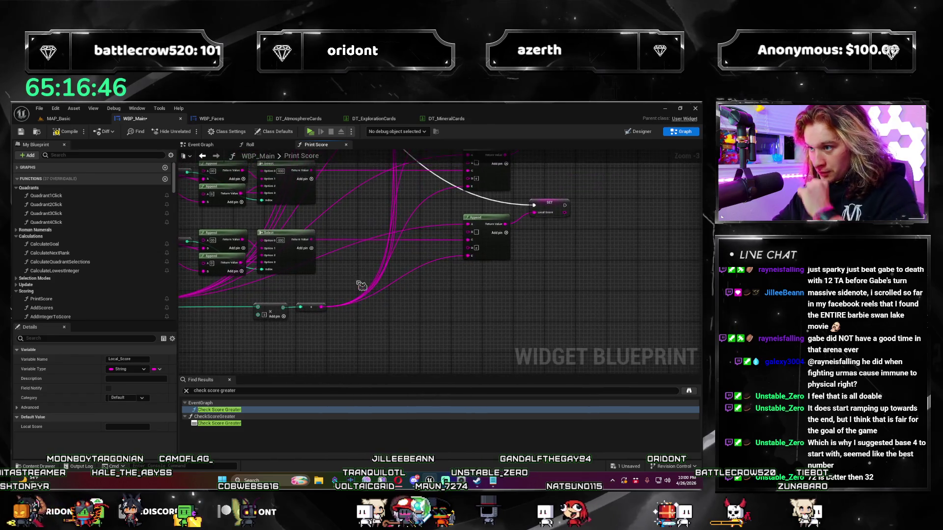
pyautogui.moveTo(463, 355); pyautogui.dragTo(493, 269)
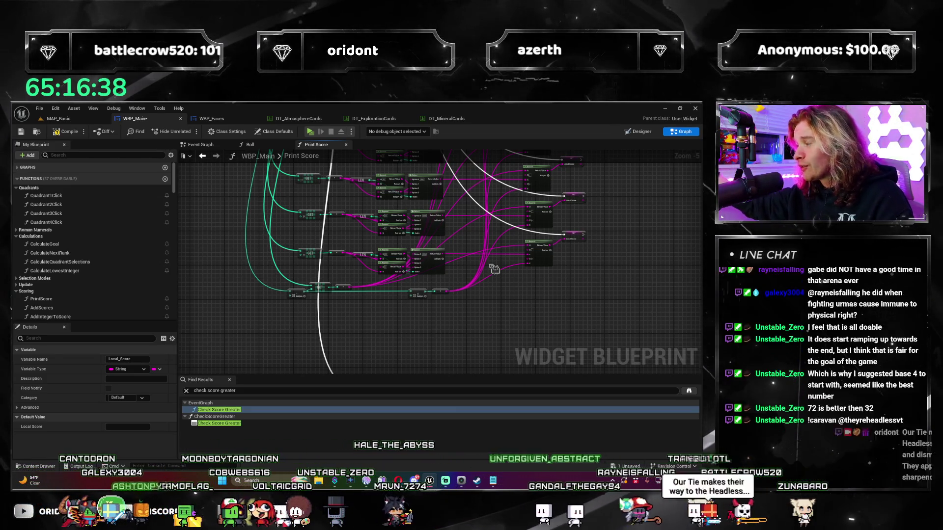
pyautogui.scroll(3, 467, 243)
pyautogui.moveTo(449, 196); pyautogui.dragTo(605, 221)
pyautogui.scroll(-1, 606, 221)
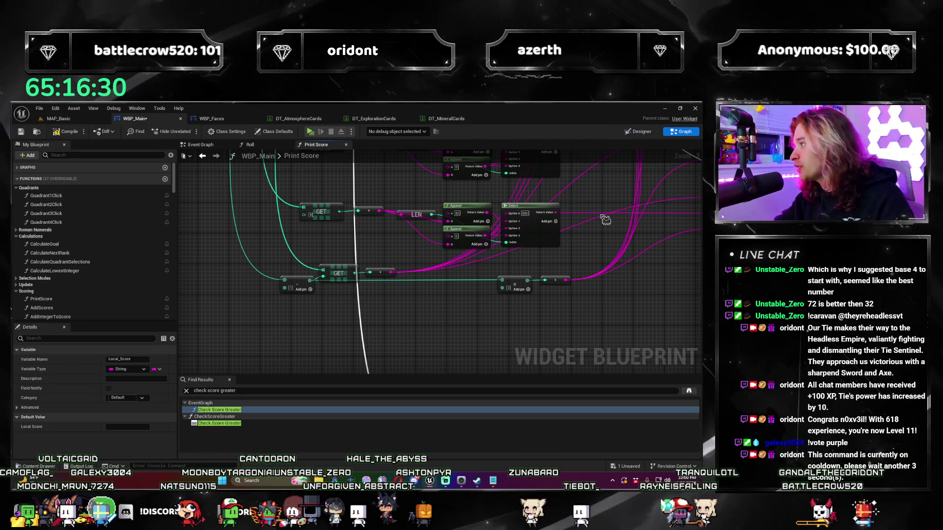
pyautogui.scroll(3, 441, 256)
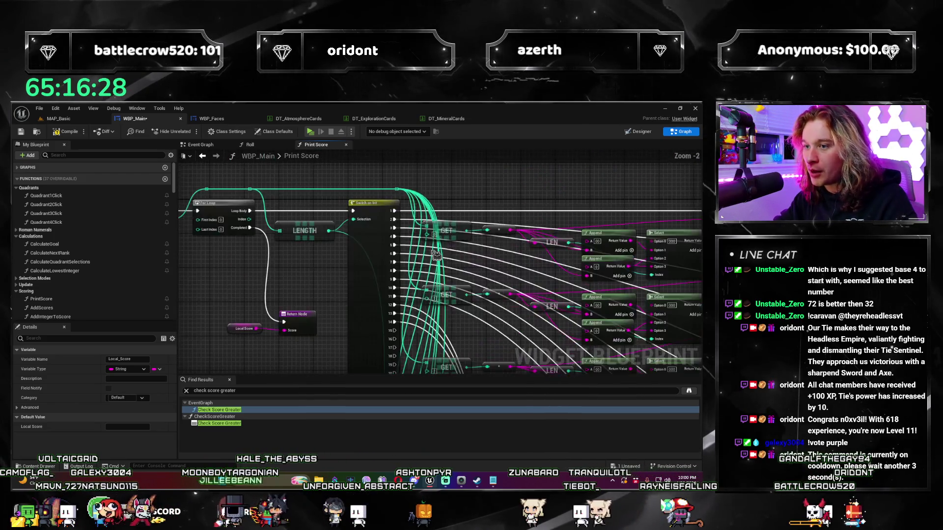
pyautogui.scroll(-1, 441, 257)
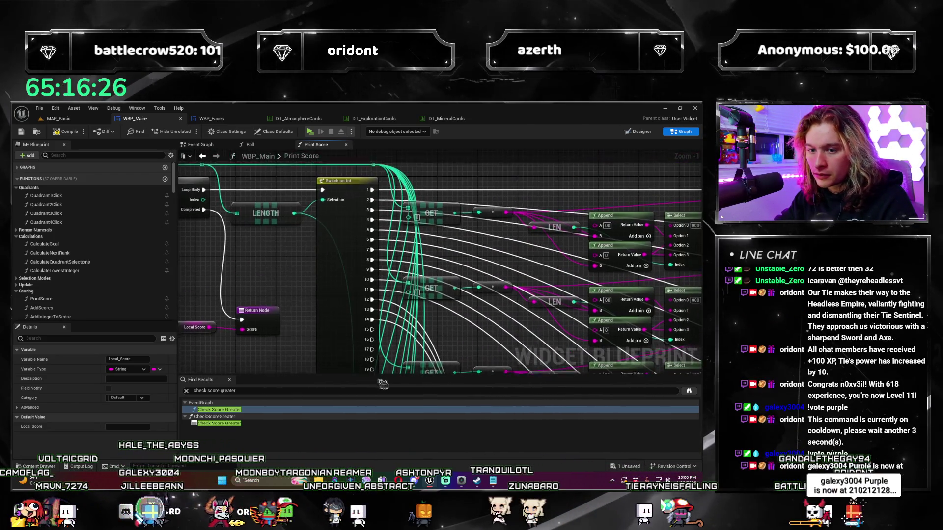
pyautogui.scroll(-1, 368, 357)
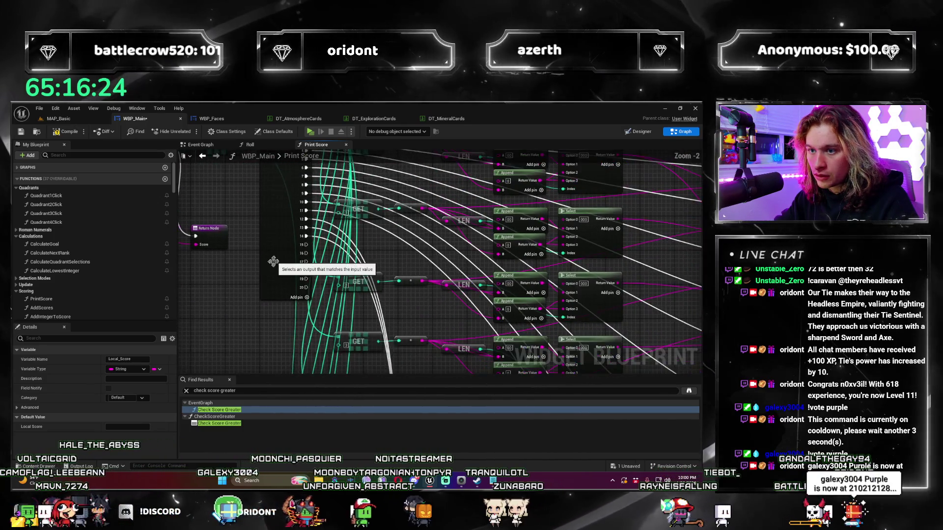
# Step: Enable Has Default Pin on the Switch on Int node, pull from Default, and lower the SET node
pyautogui.click(263, 291)
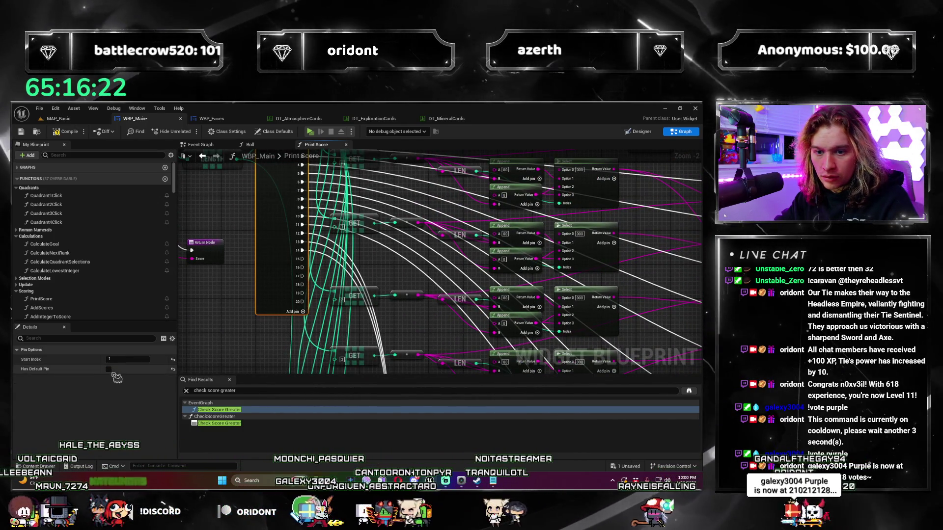
pyautogui.click(109, 369)
pyautogui.scroll(-2, 293, 190)
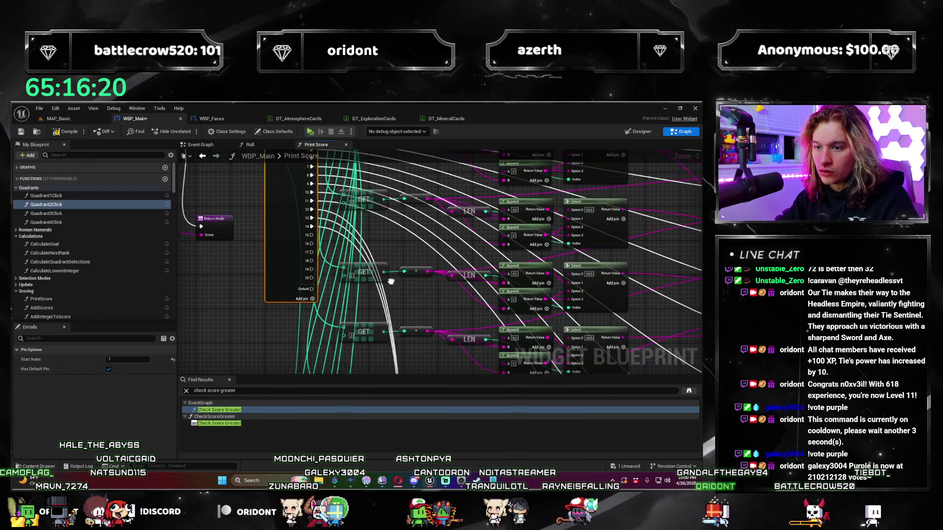
pyautogui.moveTo(291, 190); pyautogui.dragTo(330, 360)
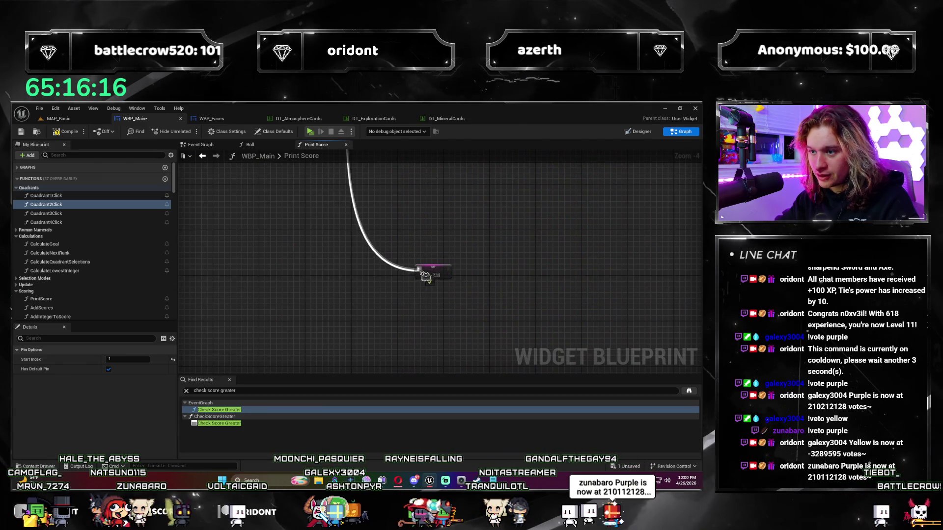
pyautogui.moveTo(423, 272); pyautogui.dragTo(408, 344)
pyautogui.scroll(2, 408, 200)
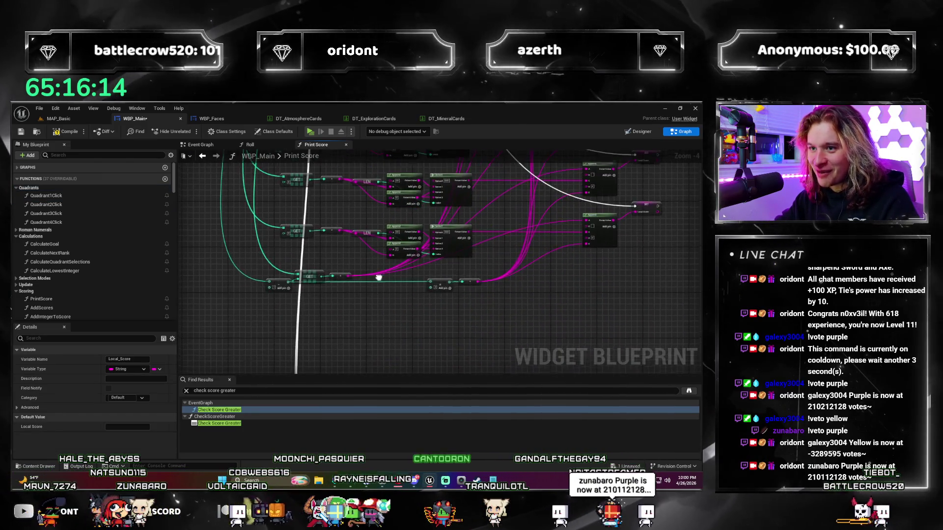
pyautogui.scroll(-2, 386, 327)
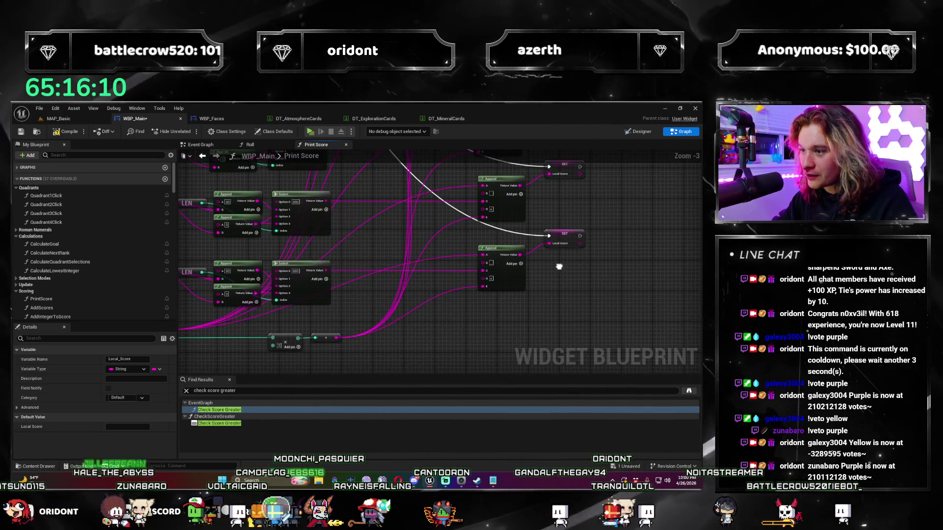
# Step: Box-select the bottom row of GET, LEN, Append and Select nodes and move it left
pyautogui.moveTo(598, 252); pyautogui.dragTo(618, 270)
pyautogui.moveTo(475, 271)
pyautogui.mouseDown()
pyautogui.moveTo(521, 241)
pyautogui.moveTo(403, 240)
pyautogui.mouseUp()
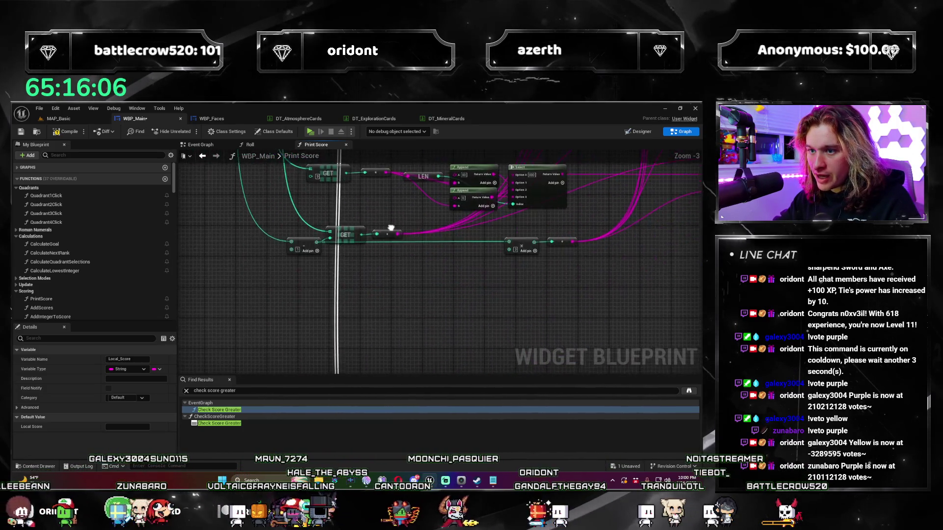
pyautogui.moveTo(367, 310)
pyautogui.mouseDown()
pyautogui.moveTo(275, 294)
pyautogui.moveTo(560, 339)
pyautogui.mouseUp()
pyautogui.moveTo(314, 314)
pyautogui.mouseDown()
pyautogui.moveTo(402, 271)
pyautogui.moveTo(213, 268)
pyautogui.mouseUp()
pyautogui.moveTo(439, 271); pyautogui.dragTo(450, 264)
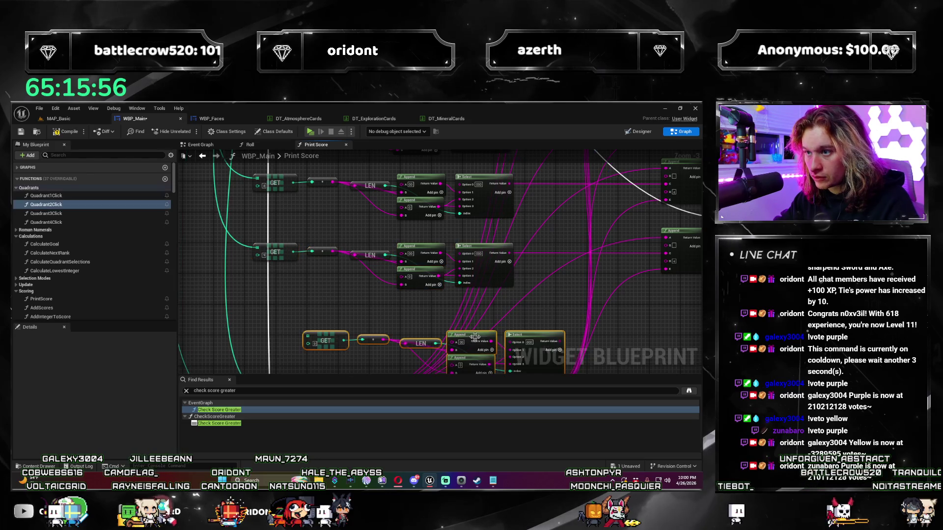
pyautogui.moveTo(526, 334); pyautogui.dragTo(475, 324)
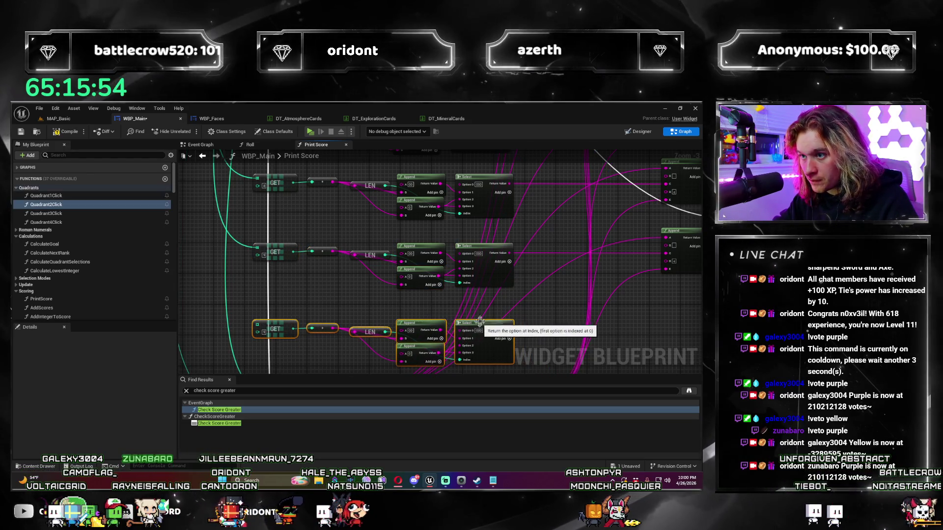
pyautogui.moveTo(275, 231); pyautogui.dragTo(335, 271)
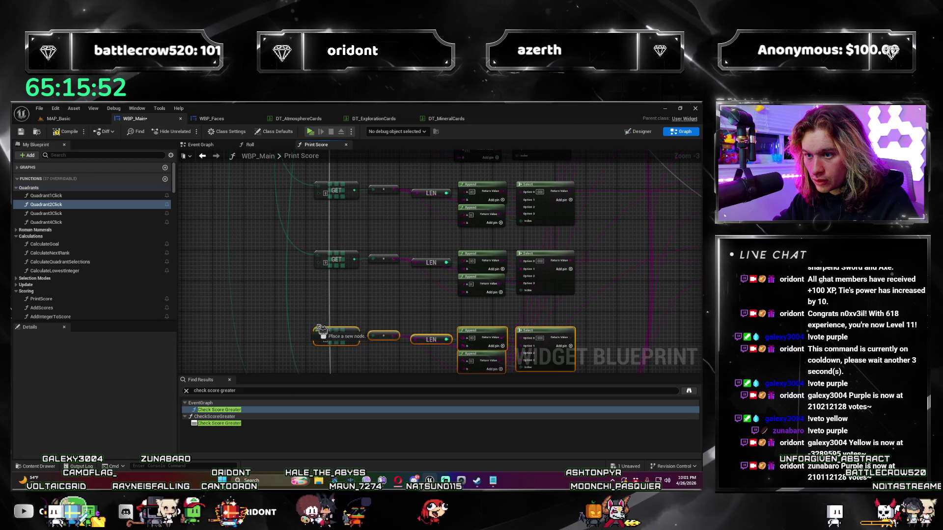
# Step: Duplicate the original Append node, placing the copy below it
pyautogui.moveTo(334, 149)
pyautogui.mouseDown()
pyautogui.moveTo(299, 206)
pyautogui.moveTo(391, 260)
pyautogui.moveTo(352, 304)
pyautogui.moveTo(328, 228)
pyautogui.mouseUp()
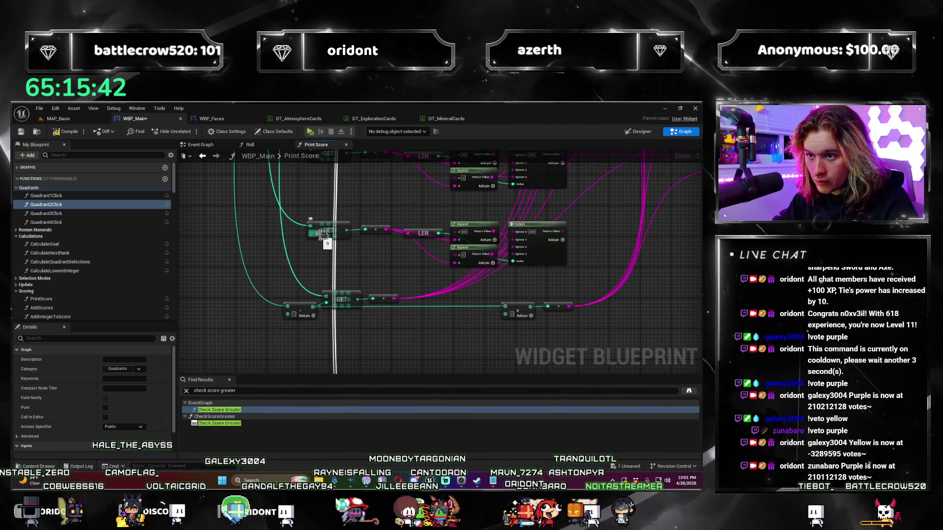
pyautogui.moveTo(407, 181)
pyautogui.mouseDown()
pyautogui.moveTo(356, 275)
pyautogui.moveTo(376, 255)
pyautogui.moveTo(275, 251)
pyautogui.mouseUp()
pyautogui.scroll(2, 449, 303)
pyautogui.scroll(-1, 409, 244)
pyautogui.moveTo(408, 245)
pyautogui.mouseDown()
pyautogui.moveTo(390, 331)
pyautogui.moveTo(396, 273)
pyautogui.mouseUp()
pyautogui.click(472, 212)
pyautogui.hotkey('ctrl', 'c')
pyautogui.hotkey('ctrl', 'v')
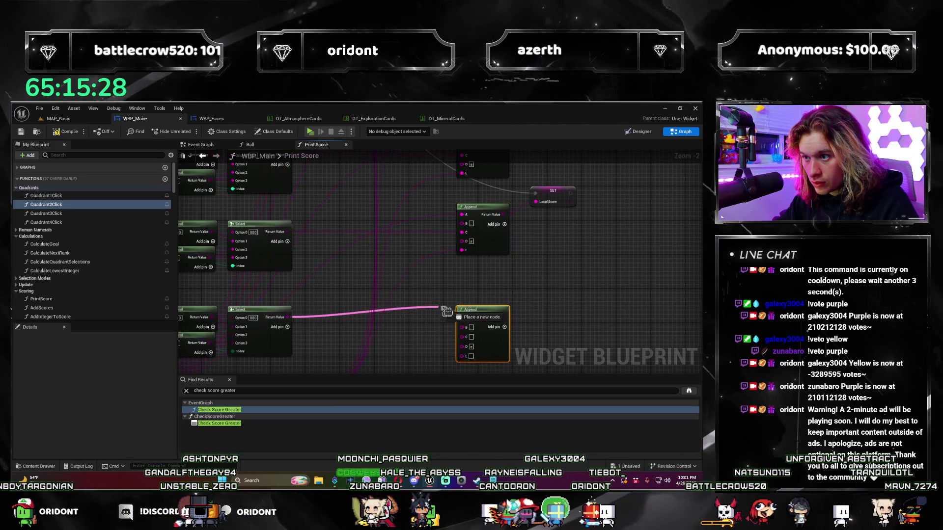
pyautogui.click(504, 321)
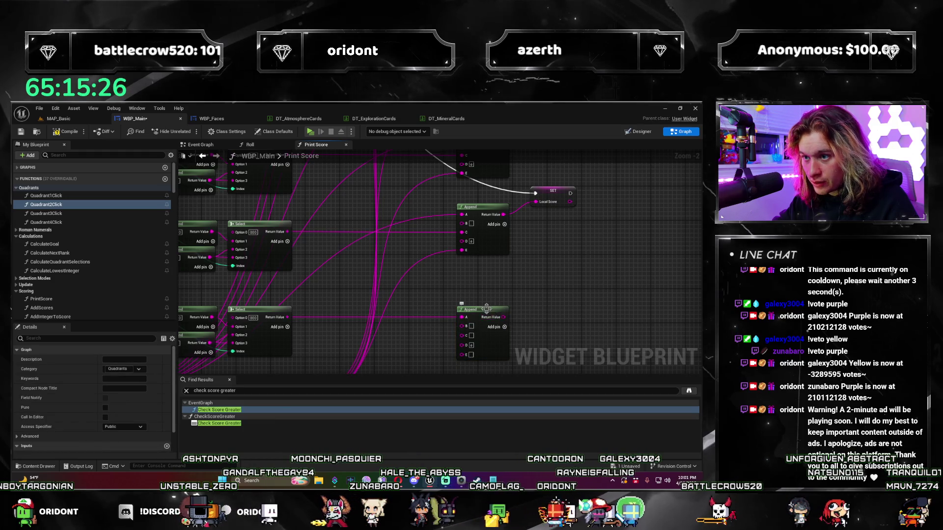
# Step: Wire Select's Return Value into the new Append's C pin and a string into its A pin
pyautogui.hotkey('ctrl', 'z')
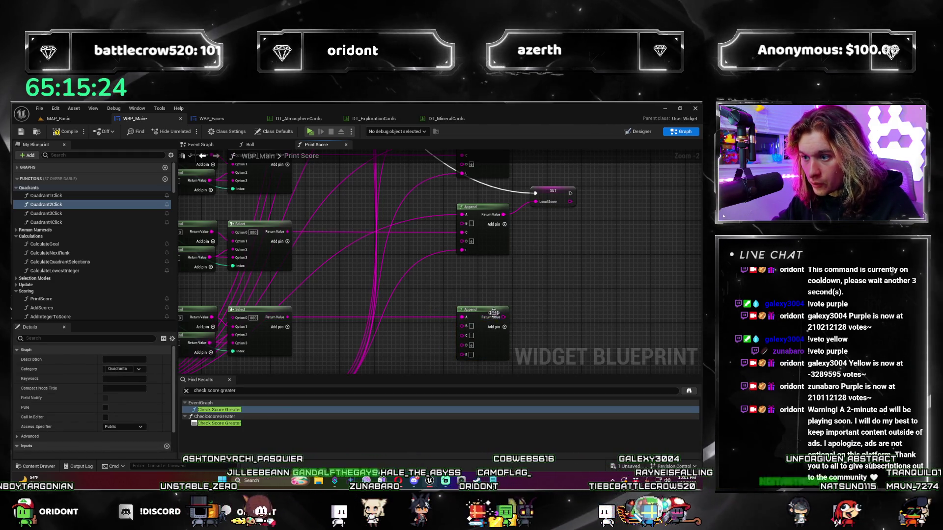
pyautogui.moveTo(288, 317)
pyautogui.mouseDown()
pyautogui.moveTo(452, 327)
pyautogui.moveTo(462, 337)
pyautogui.moveTo(483, 301)
pyautogui.mouseUp()
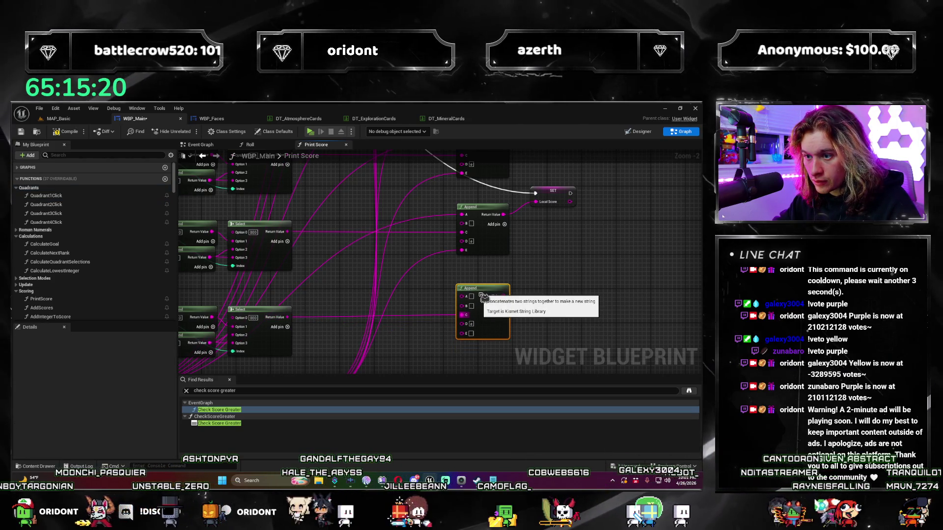
pyautogui.moveTo(444, 339)
pyautogui.mouseDown()
pyautogui.moveTo(442, 311)
pyautogui.moveTo(587, 278)
pyautogui.moveTo(638, 238)
pyautogui.moveTo(653, 264)
pyautogui.moveTo(520, 299)
pyautogui.mouseUp()
pyautogui.moveTo(579, 245); pyautogui.dragTo(221, 342)
pyautogui.moveTo(541, 241)
pyautogui.mouseDown()
pyautogui.moveTo(417, 288)
pyautogui.moveTo(445, 223)
pyautogui.moveTo(499, 192)
pyautogui.moveTo(592, 179)
pyautogui.moveTo(648, 191)
pyautogui.moveTo(418, 238)
pyautogui.mouseUp()
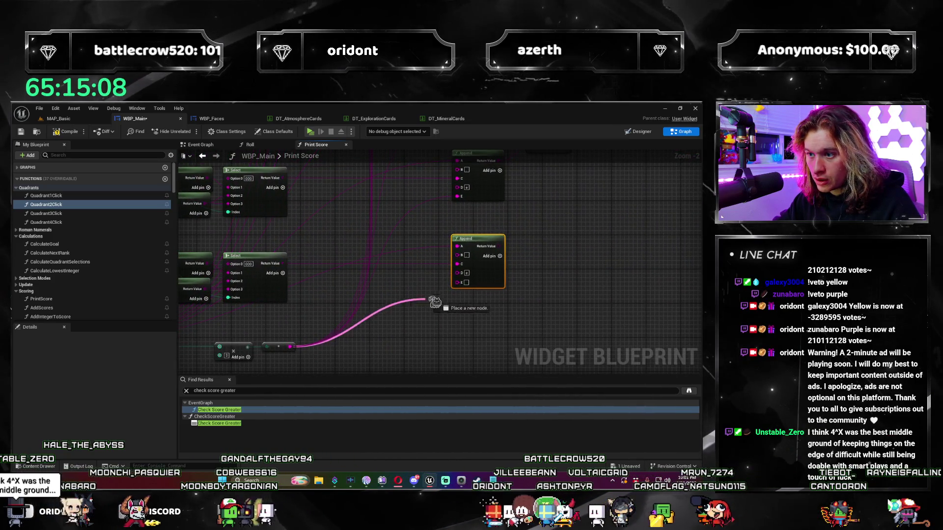
# Step: Copy the SET Local Score node and place the duplicate beside the lower Append node
pyautogui.moveTo(469, 292)
pyautogui.mouseDown()
pyautogui.moveTo(401, 368)
pyautogui.moveTo(379, 334)
pyautogui.mouseUp()
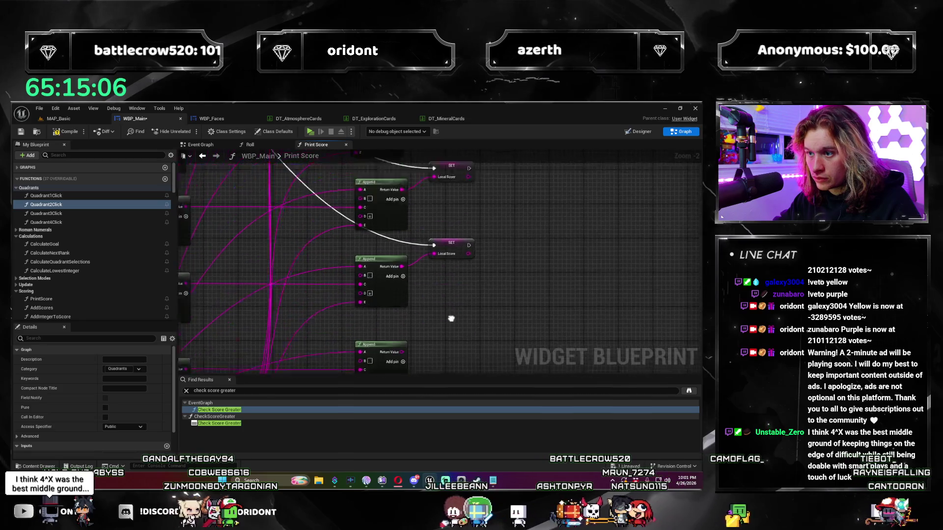
pyautogui.click(447, 202)
pyautogui.hotkey('ctrl', 'c')
pyautogui.hotkey('ctrl', 'v')
pyautogui.moveTo(456, 284); pyautogui.dragTo(448, 297)
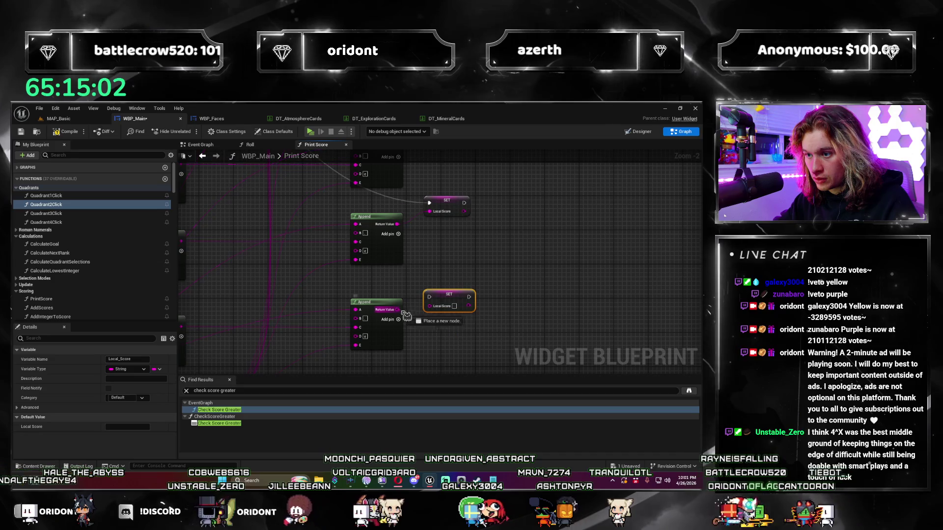
# Step: Connect the new SET node's exec input to a free Switch on Int output and align it
pyautogui.moveTo(429, 297)
pyautogui.mouseDown()
pyautogui.moveTo(312, 167)
pyautogui.moveTo(479, 152)
pyautogui.moveTo(473, 147)
pyautogui.moveTo(411, 214)
pyautogui.mouseUp()
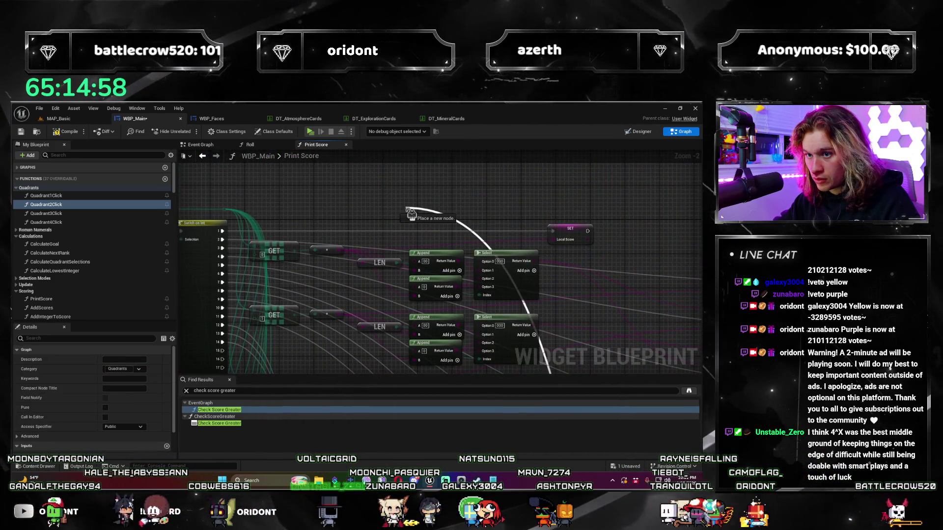
pyautogui.moveTo(336, 361); pyautogui.dragTo(306, 342)
pyautogui.moveTo(227, 285); pyautogui.dragTo(220, 278)
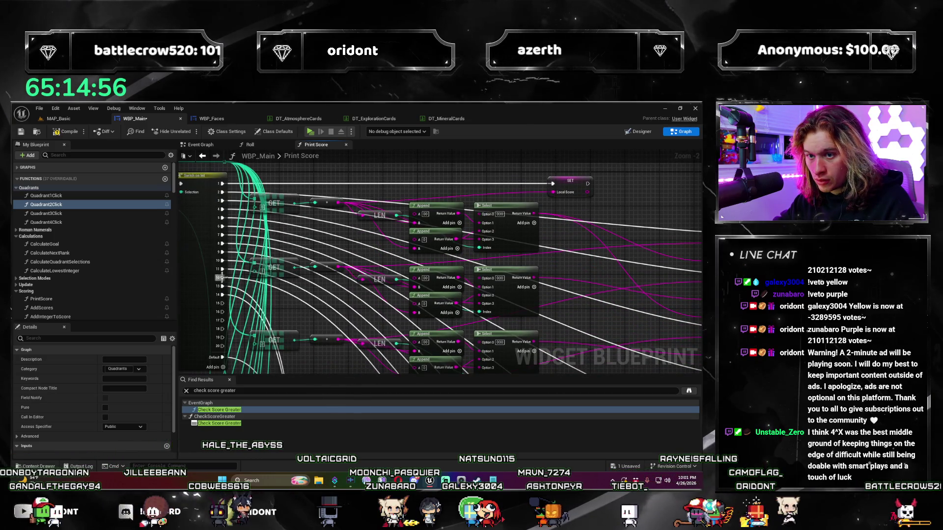
pyautogui.scroll(-1, 393, 350)
pyautogui.moveTo(393, 350)
pyautogui.mouseDown()
pyautogui.moveTo(566, 277)
pyautogui.moveTo(589, 255)
pyautogui.mouseUp()
pyautogui.scroll(1, 558, 259)
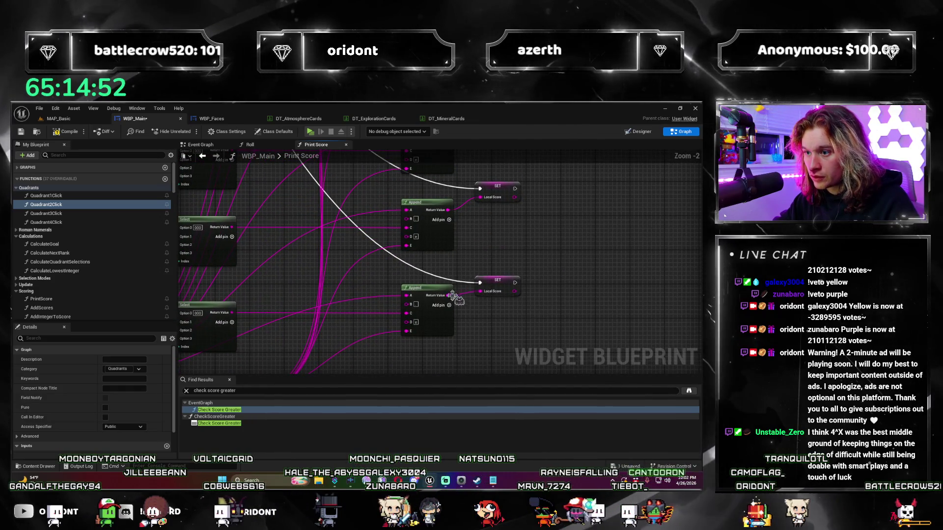
pyautogui.moveTo(498, 283); pyautogui.dragTo(500, 277)
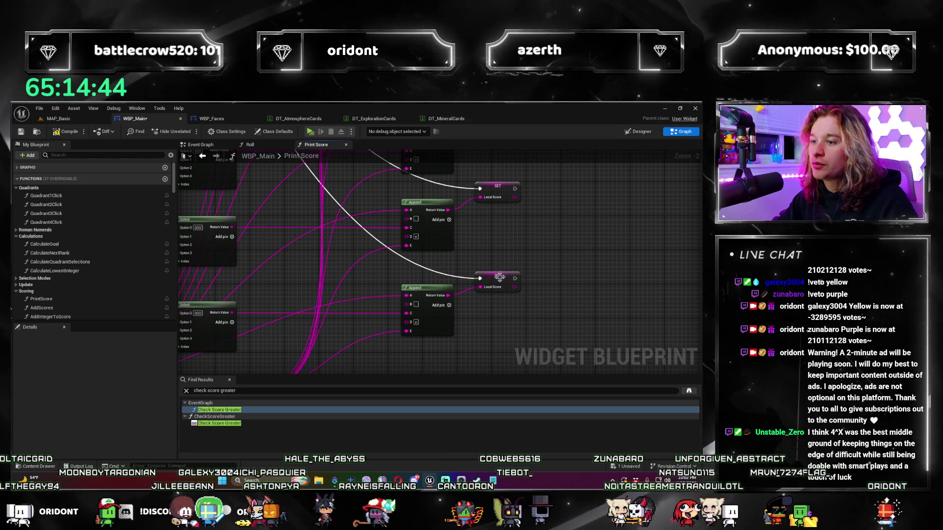
pyautogui.moveTo(498, 278); pyautogui.dragTo(499, 274)
pyautogui.moveTo(476, 352); pyautogui.dragTo(473, 323)
pyautogui.click(472, 322)
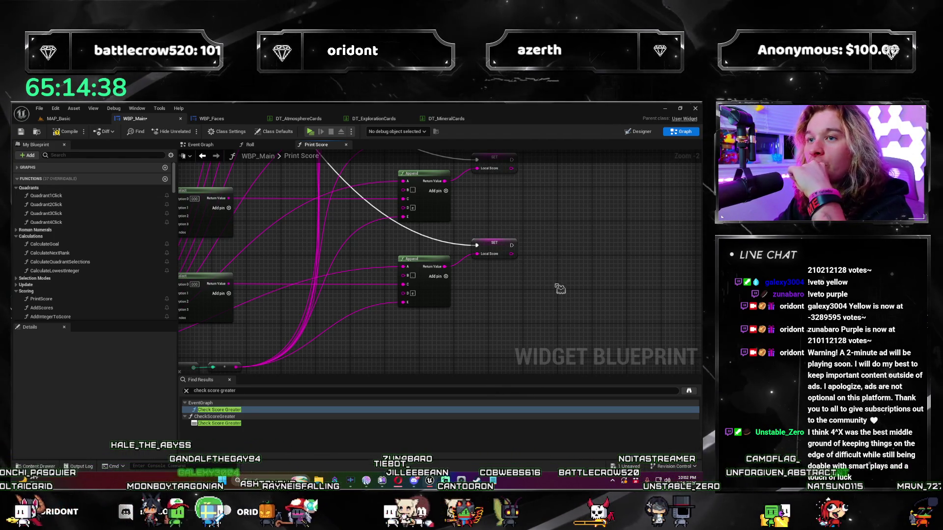
# Step: Copy the lower row of GET, LEN, Append, Select and SET nodes and place the copy in empty space
pyautogui.scroll(-3, 560, 289)
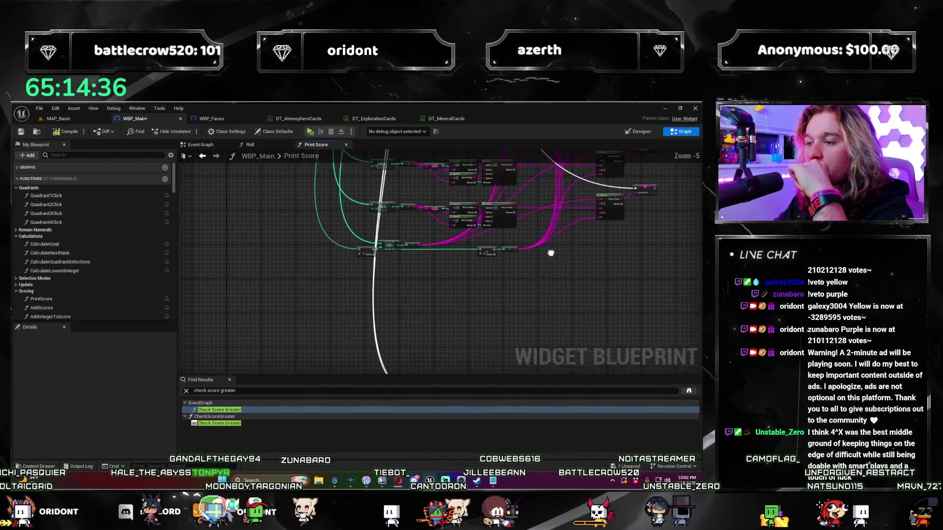
pyautogui.scroll(1, 529, 247)
pyautogui.moveTo(540, 278); pyautogui.dragTo(299, 244)
pyautogui.moveTo(305, 248); pyautogui.dragTo(305, 343)
pyautogui.moveTo(305, 251); pyautogui.dragTo(670, 285)
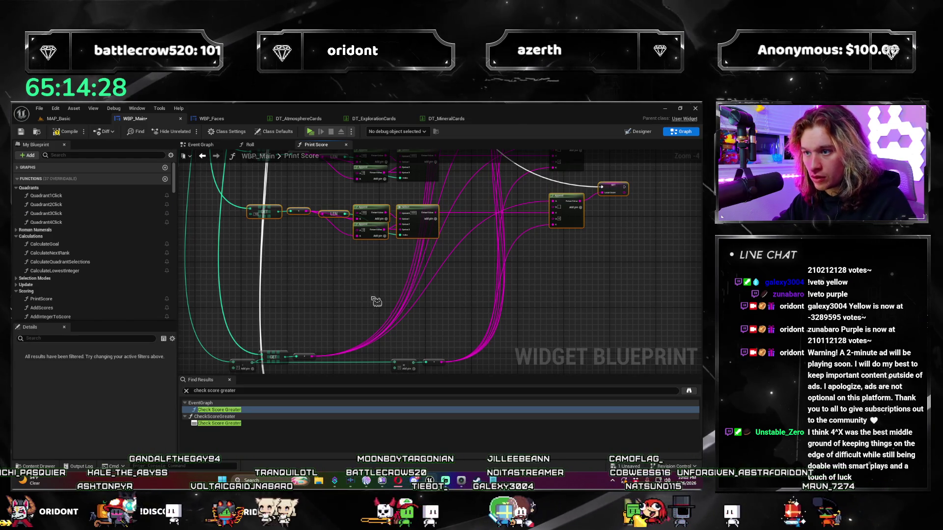
pyautogui.hotkey('ctrl', 'v')
pyautogui.moveTo(348, 284); pyautogui.dragTo(431, 273)
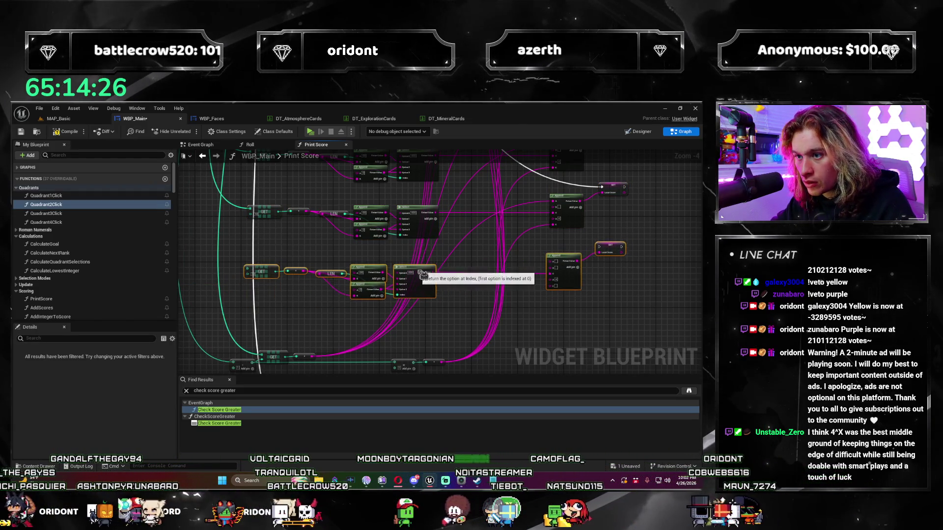
# Step: Pan across the graph to check the Switch on Int outputs and the Append and SET rows
pyautogui.moveTo(511, 294)
pyautogui.mouseDown()
pyautogui.moveTo(266, 352)
pyautogui.moveTo(342, 327)
pyautogui.moveTo(343, 253)
pyautogui.mouseUp()
pyautogui.scroll(3, 266, 352)
pyautogui.scroll(-2, 266, 353)
pyautogui.moveTo(313, 298); pyautogui.dragTo(382, 244)
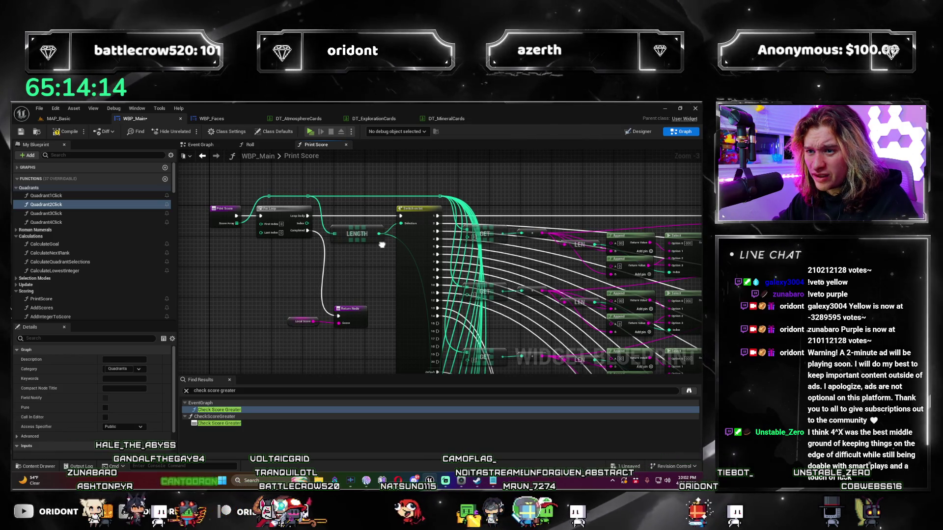
pyautogui.scroll(4, 344, 304)
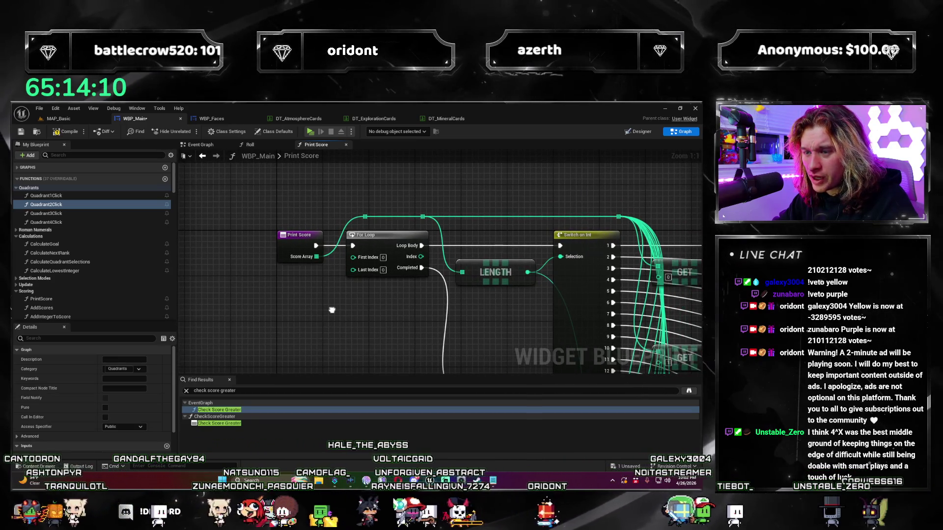
pyautogui.moveTo(332, 310)
pyautogui.mouseDown()
pyautogui.moveTo(398, 343)
pyautogui.moveTo(216, 311)
pyautogui.moveTo(245, 203)
pyautogui.moveTo(320, 260)
pyautogui.mouseUp()
pyautogui.scroll(-2, 216, 311)
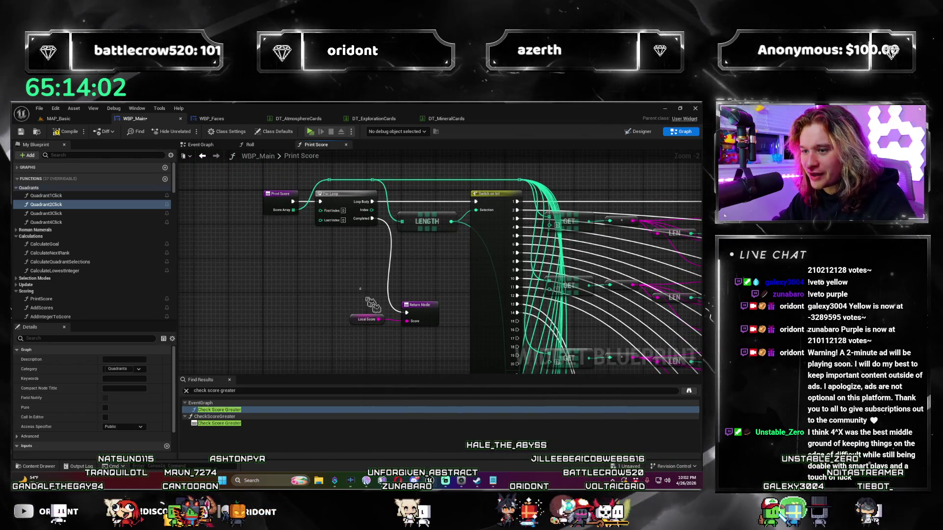
pyautogui.moveTo(411, 343)
pyautogui.mouseDown()
pyautogui.moveTo(314, 324)
pyautogui.moveTo(190, 210)
pyautogui.mouseUp()
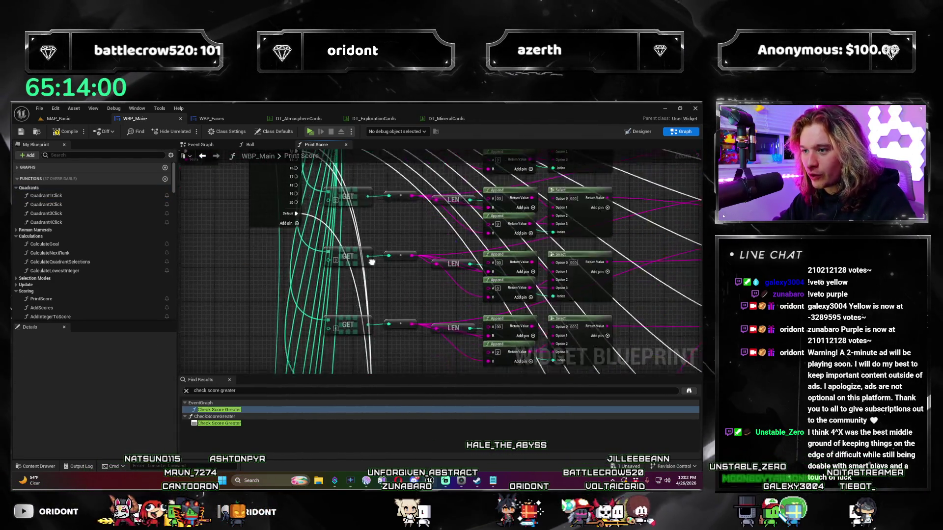
pyautogui.moveTo(415, 269); pyautogui.dragTo(433, 286)
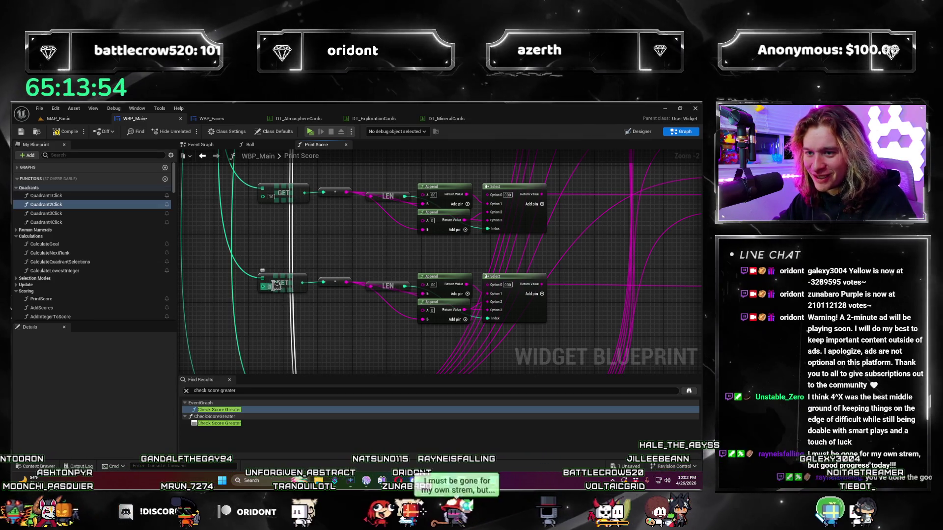
pyautogui.moveTo(643, 282); pyautogui.dragTo(574, 287)
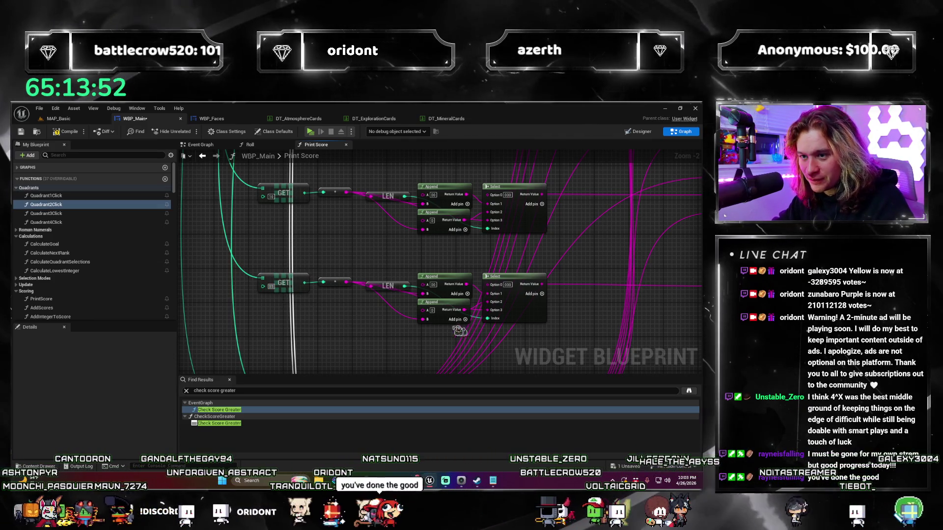
pyautogui.moveTo(325, 345); pyautogui.dragTo(256, 348)
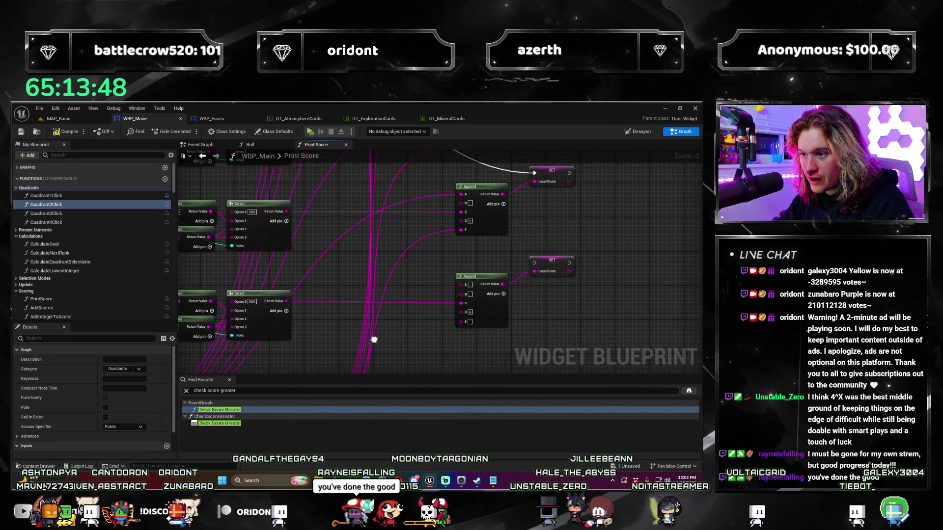
# Step: Move the five middle-row score nodes down to open space between rows
pyautogui.moveTo(374, 340); pyautogui.dragTo(385, 342)
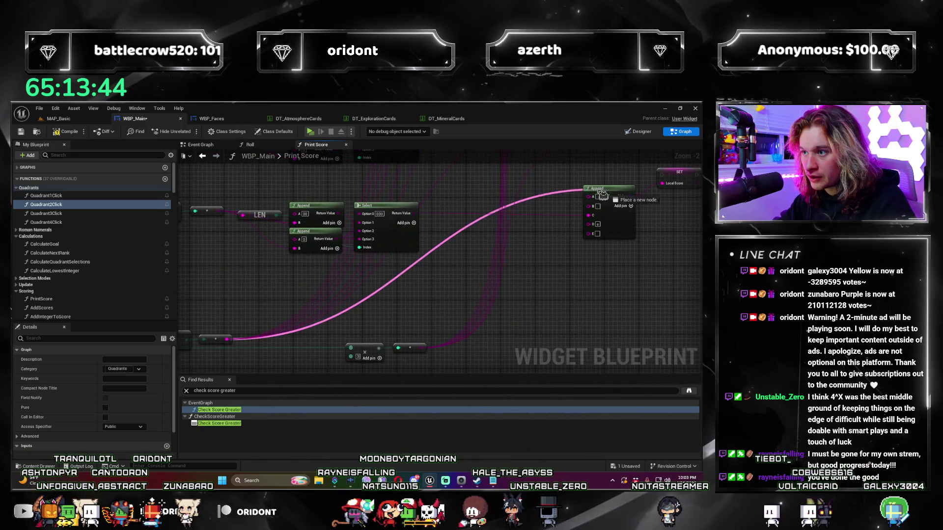
pyautogui.moveTo(544, 236)
pyautogui.mouseDown()
pyautogui.moveTo(519, 272)
pyautogui.moveTo(503, 227)
pyautogui.moveTo(500, 265)
pyautogui.mouseUp()
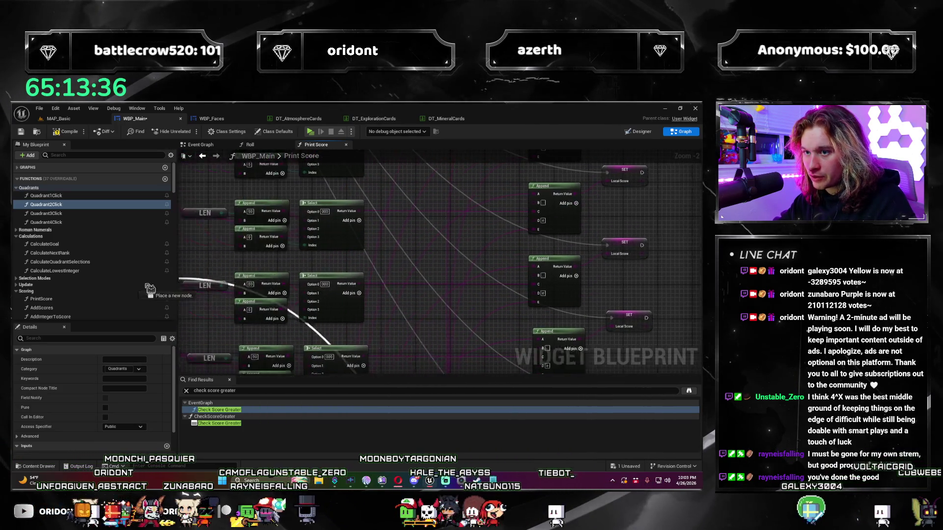
pyautogui.moveTo(446, 153); pyautogui.dragTo(339, 271)
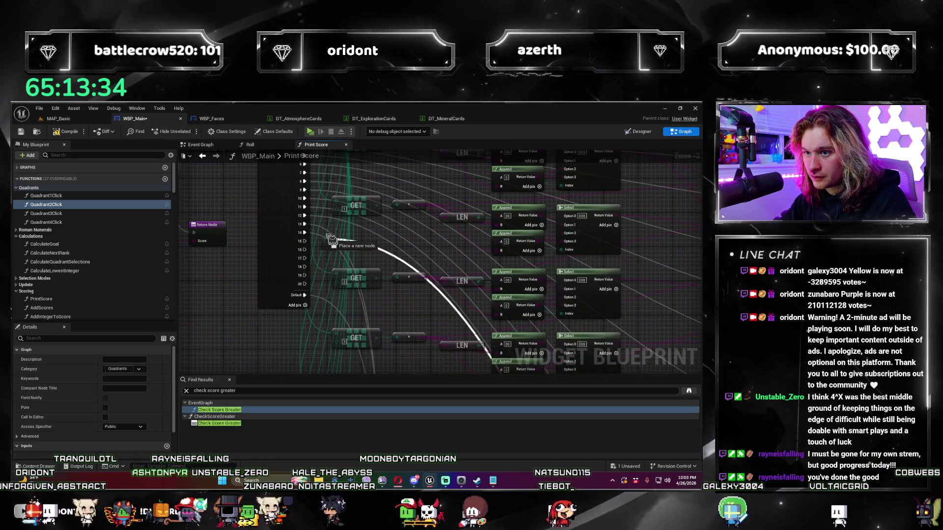
pyautogui.scroll(-2, 339, 271)
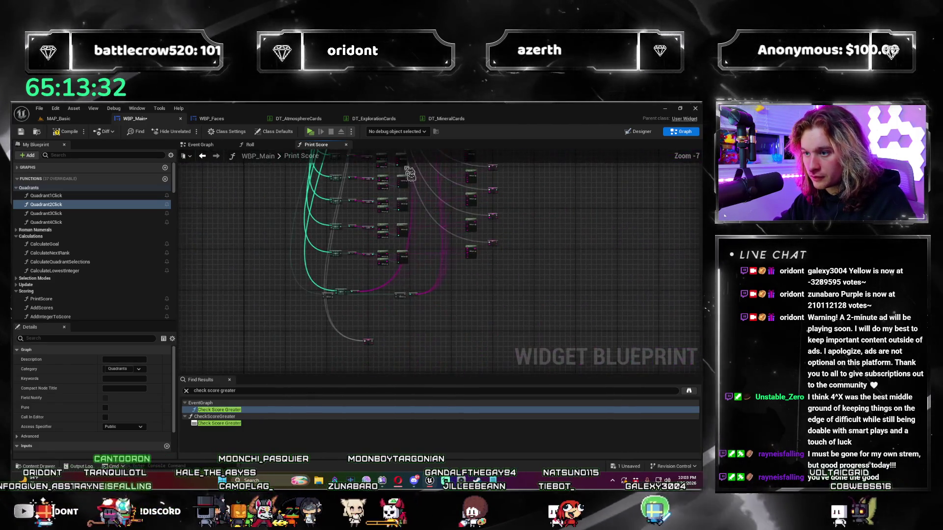
pyautogui.moveTo(584, 312); pyautogui.dragTo(251, 243)
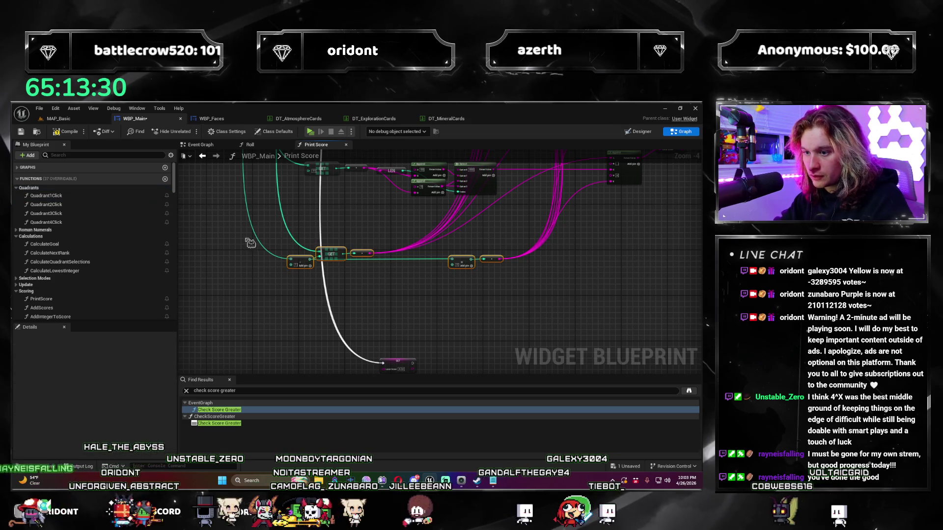
pyautogui.moveTo(331, 256); pyautogui.dragTo(331, 277)
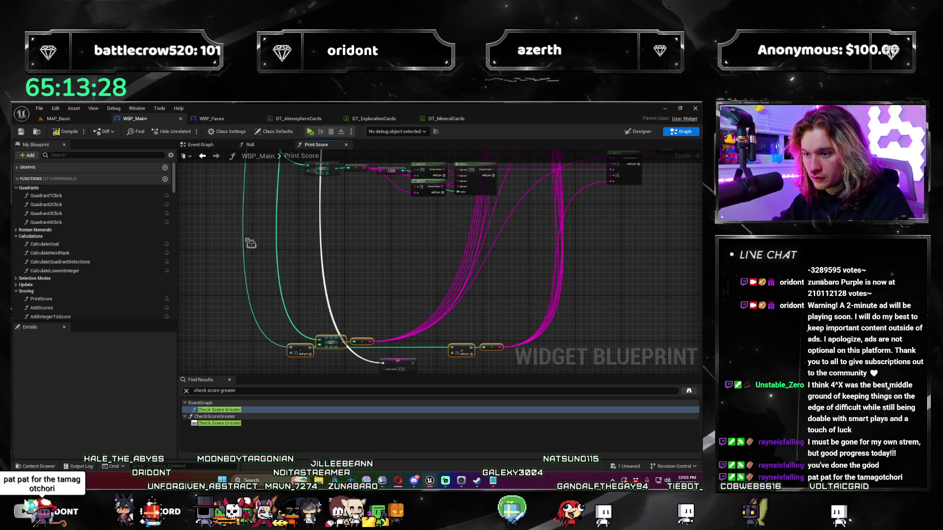
# Step: Shift the remaining lower score rows further down and nudge them into alignment
pyautogui.moveTo(395, 360)
pyautogui.mouseDown()
pyautogui.moveTo(398, 226)
pyautogui.moveTo(391, 358)
pyautogui.moveTo(421, 244)
pyautogui.moveTo(388, 165)
pyautogui.mouseUp()
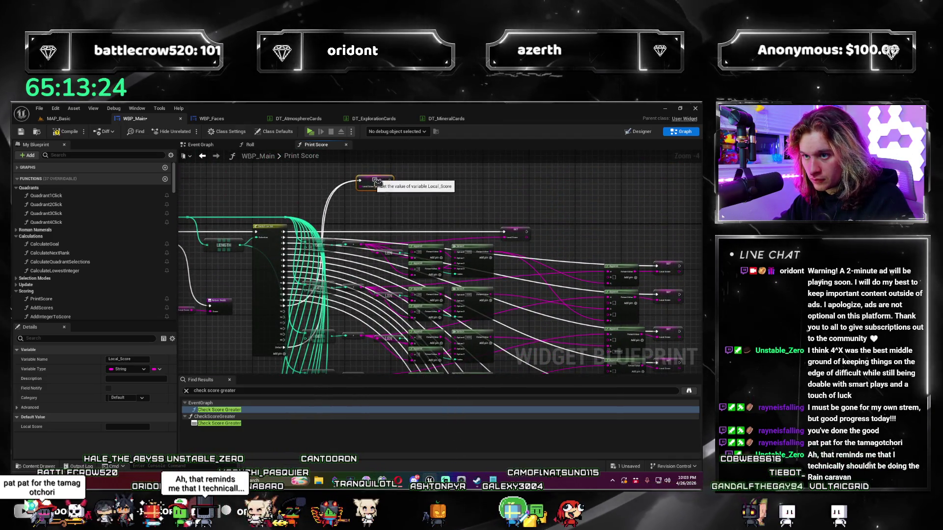
pyautogui.moveTo(412, 334)
pyautogui.mouseDown()
pyautogui.moveTo(373, 221)
pyautogui.moveTo(411, 349)
pyautogui.mouseUp()
pyautogui.moveTo(554, 252)
pyautogui.mouseDown()
pyautogui.moveTo(252, 187)
pyautogui.moveTo(374, 267)
pyautogui.mouseUp()
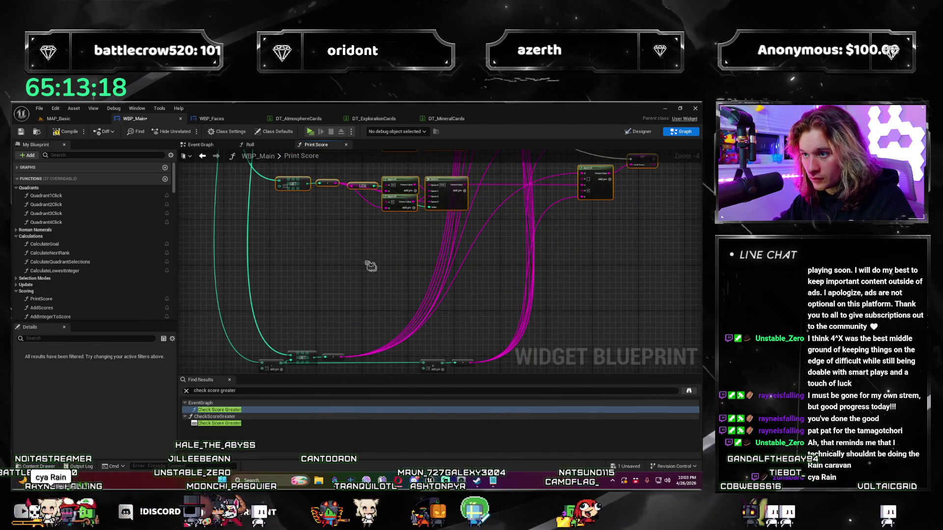
pyautogui.scroll(-2, 527, 292)
pyautogui.moveTo(423, 231); pyautogui.dragTo(431, 283)
pyautogui.scroll(2, 452, 208)
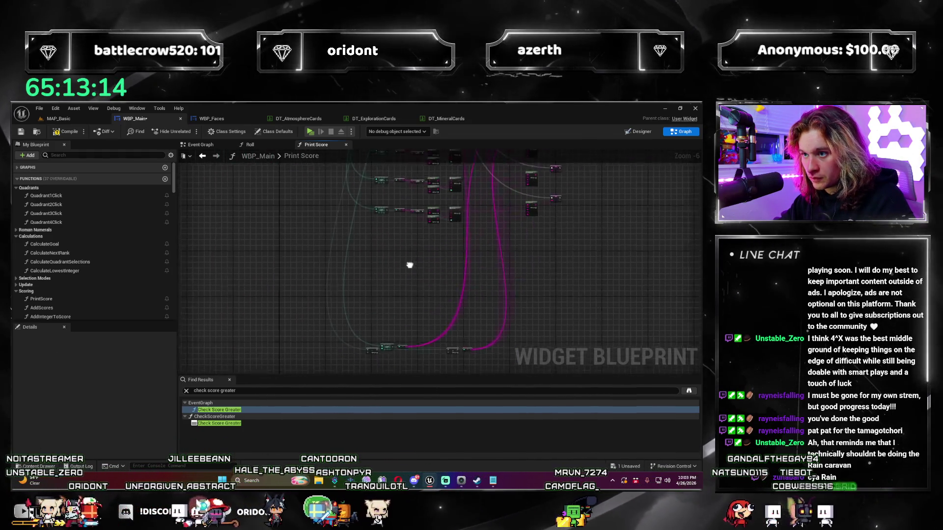
pyautogui.moveTo(508, 238)
pyautogui.mouseDown()
pyautogui.moveTo(555, 229)
pyautogui.moveTo(514, 235)
pyautogui.mouseUp()
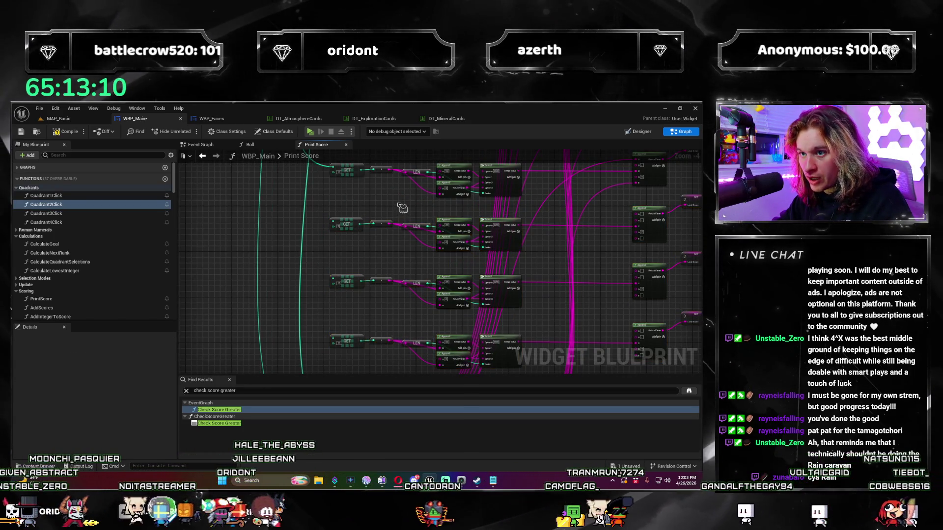
pyautogui.scroll(2, 373, 238)
pyautogui.moveTo(311, 259); pyautogui.dragTo(285, 180)
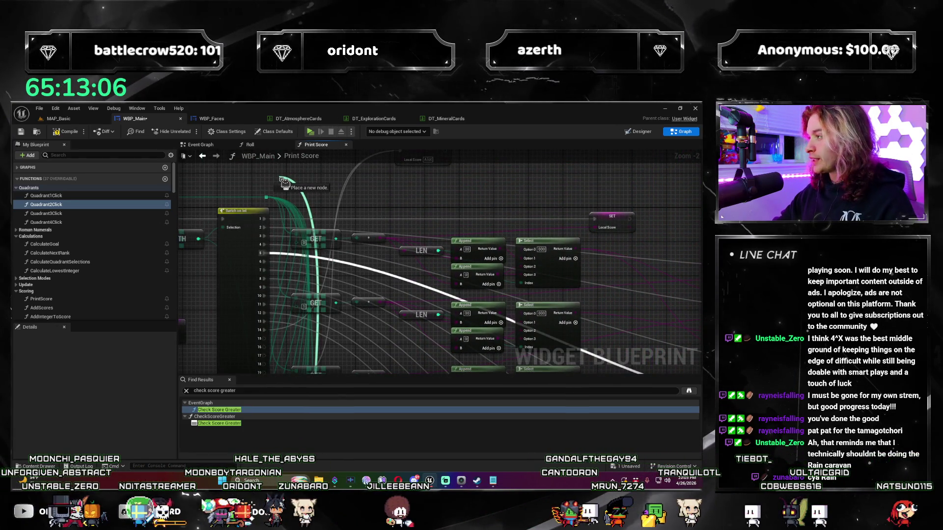
# Step: Finish routing the GET node's wire and drag a string link from the Append node across the graph
pyautogui.moveTo(284, 185); pyautogui.dragTo(285, 184)
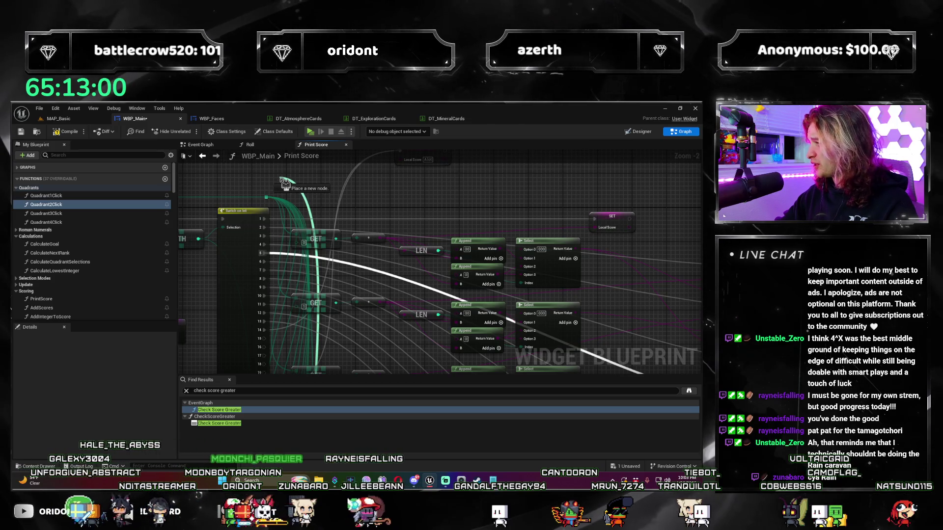
pyautogui.moveTo(413, 320); pyautogui.dragTo(433, 155)
pyautogui.moveTo(380, 327)
pyautogui.mouseDown()
pyautogui.moveTo(376, 208)
pyautogui.moveTo(334, 221)
pyautogui.moveTo(301, 332)
pyautogui.moveTo(353, 414)
pyautogui.mouseUp()
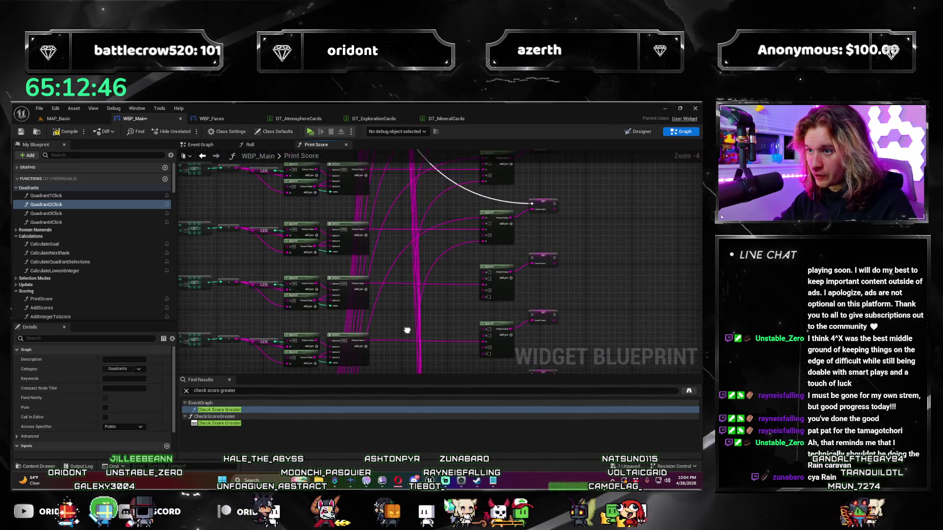
pyautogui.scroll(2, 508, 225)
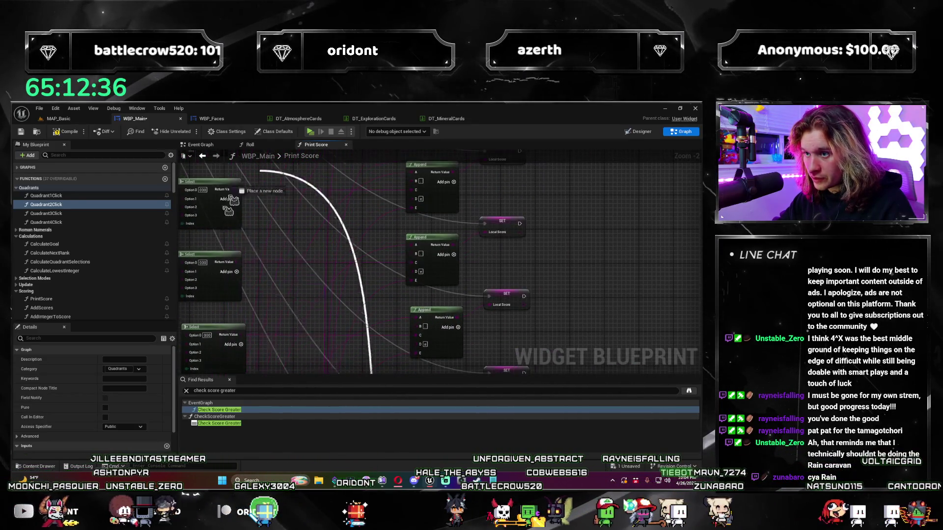
pyautogui.moveTo(296, 231)
pyautogui.mouseDown()
pyautogui.moveTo(333, 280)
pyautogui.moveTo(401, 181)
pyautogui.mouseUp()
pyautogui.scroll(-1, 334, 280)
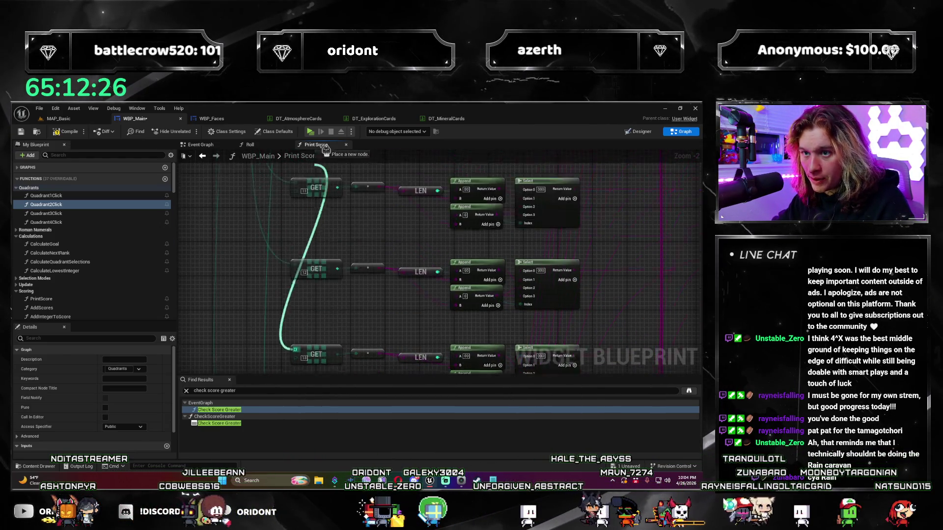
pyautogui.moveTo(325, 146)
pyautogui.mouseDown()
pyautogui.moveTo(325, 229)
pyautogui.moveTo(343, 212)
pyautogui.moveTo(335, 223)
pyautogui.mouseUp()
pyautogui.scroll(1, 331, 223)
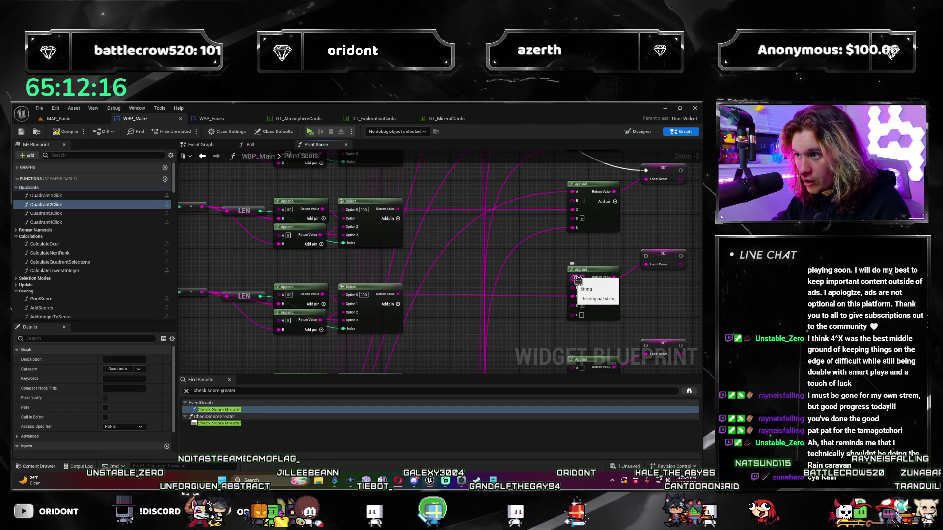
pyautogui.moveTo(262, 291)
pyautogui.mouseDown()
pyautogui.moveTo(211, 317)
pyautogui.moveTo(406, 320)
pyautogui.moveTo(484, 171)
pyautogui.moveTo(564, 210)
pyautogui.moveTo(573, 294)
pyautogui.moveTo(584, 306)
pyautogui.mouseUp()
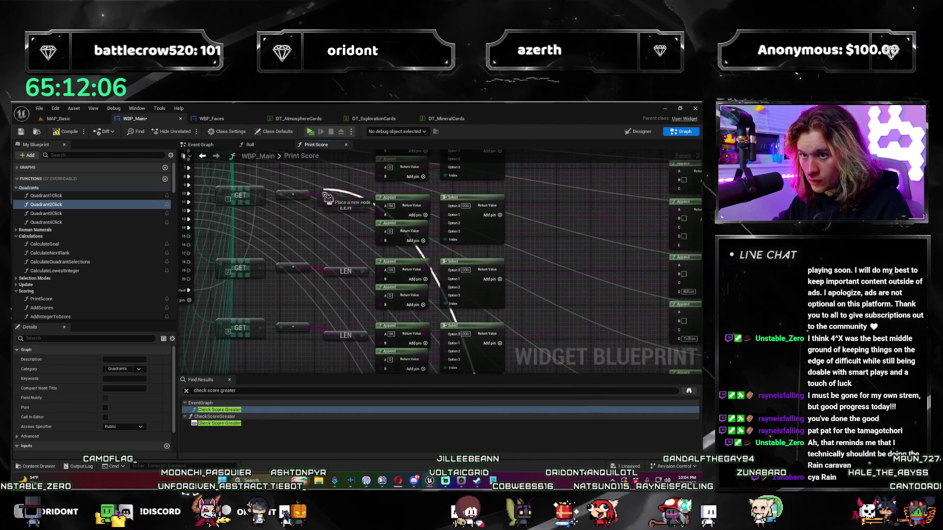
pyautogui.scroll(-4, 328, 301)
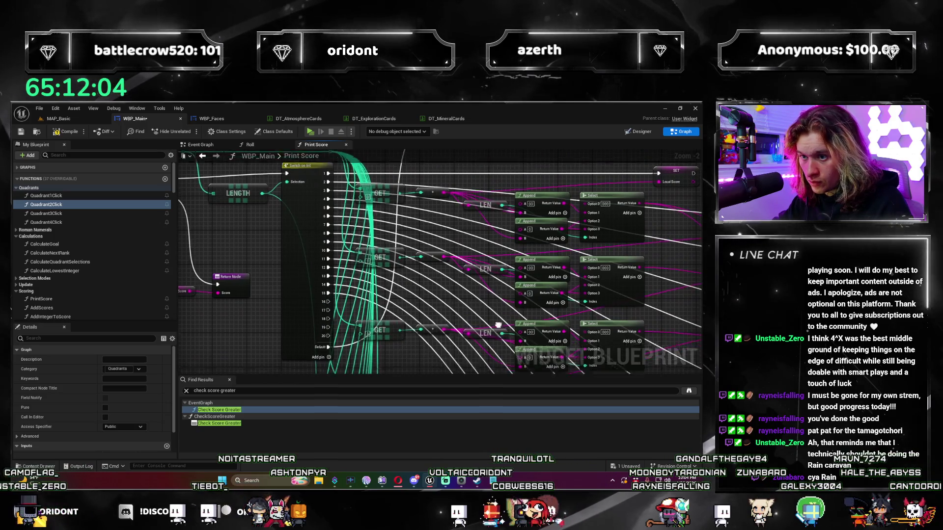
# Step: Bring the Switch on Int and SET nodes into view and drag a wire toward the lower SET's Local Score
pyautogui.scroll(3, 452, 289)
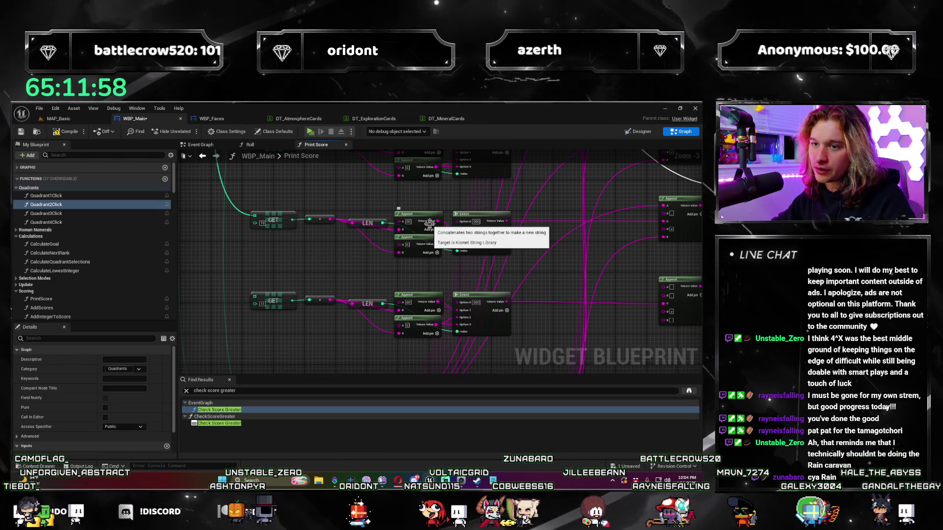
pyautogui.moveTo(351, 378); pyautogui.dragTo(356, 343)
pyautogui.scroll(-3, 355, 343)
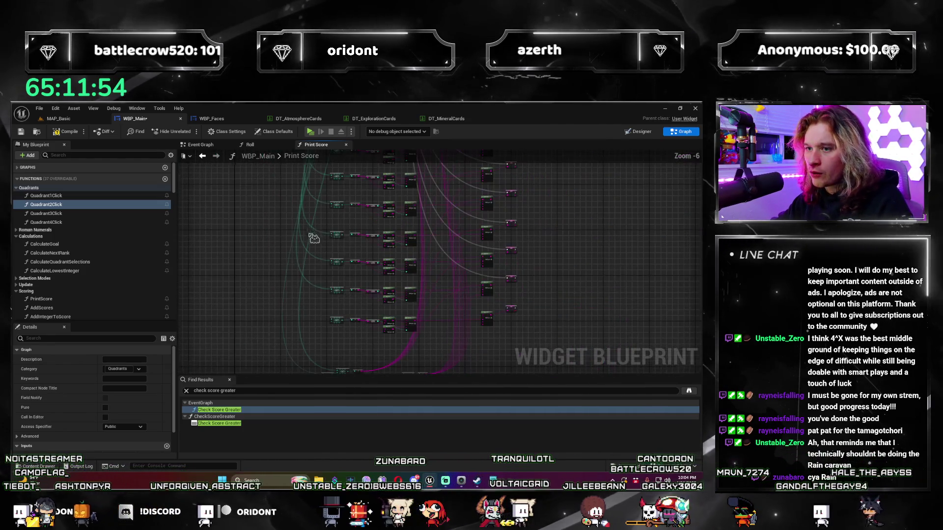
pyautogui.scroll(4, 449, 264)
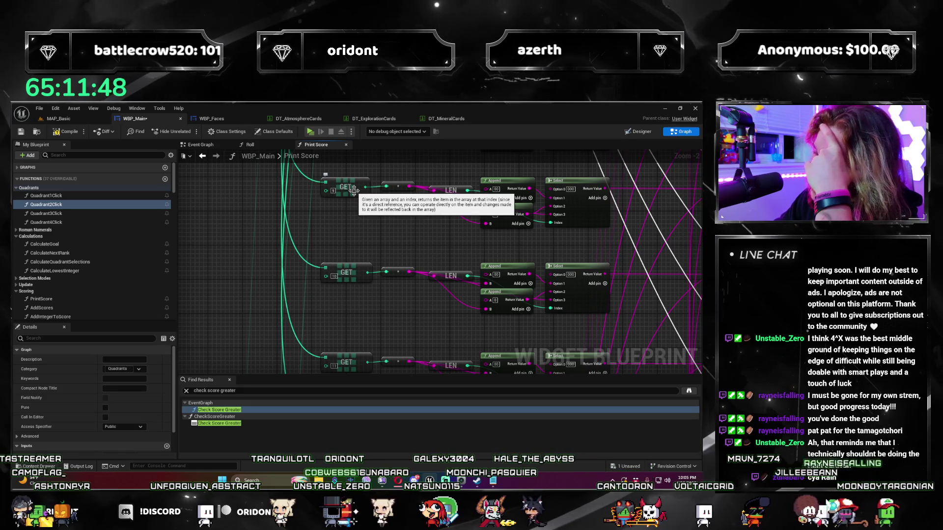
pyautogui.scroll(-3, 353, 190)
pyautogui.scroll(3, 401, 224)
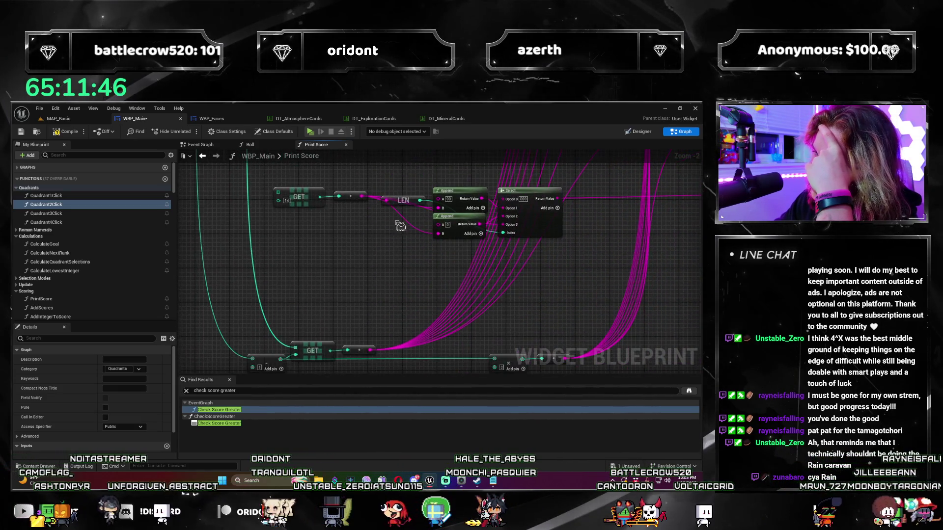
pyautogui.scroll(-1, 401, 224)
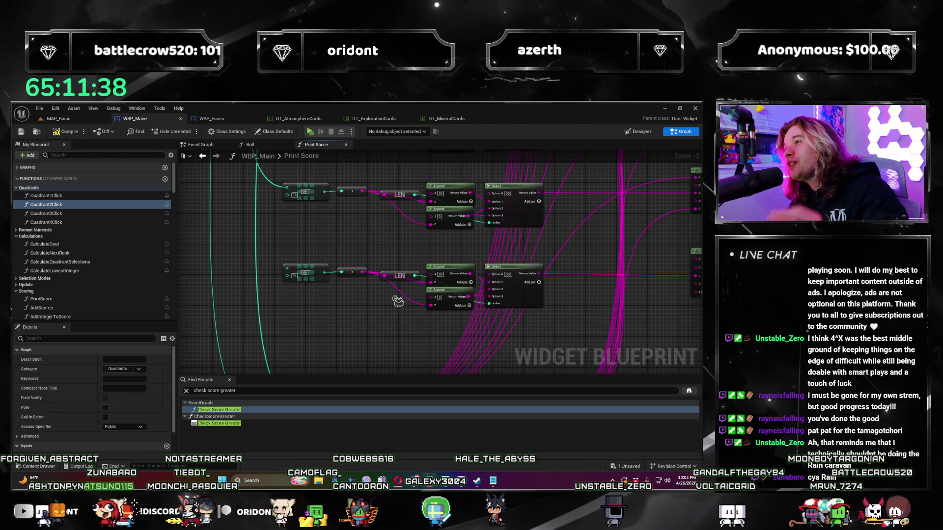
pyautogui.scroll(1, 320, 285)
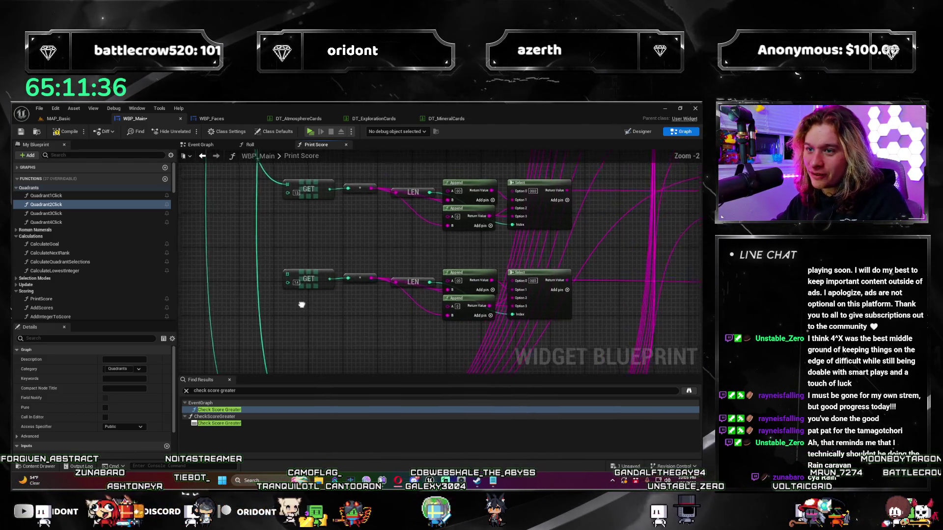
pyautogui.moveTo(314, 221)
pyautogui.mouseDown()
pyautogui.moveTo(285, 269)
pyautogui.moveTo(388, 285)
pyautogui.moveTo(228, 323)
pyautogui.mouseUp()
pyautogui.scroll(-1, 285, 261)
pyautogui.scroll(1, 388, 285)
pyautogui.moveTo(566, 284)
pyautogui.mouseDown()
pyautogui.moveTo(552, 275)
pyautogui.moveTo(245, 256)
pyautogui.mouseUp()
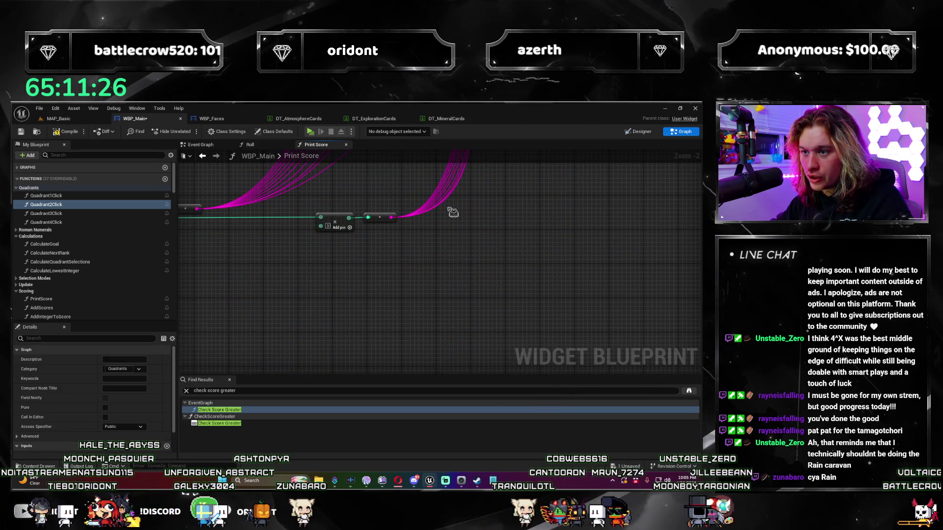
pyautogui.moveTo(438, 158)
pyautogui.mouseDown()
pyautogui.moveTo(596, 313)
pyautogui.moveTo(565, 270)
pyautogui.moveTo(580, 276)
pyautogui.moveTo(252, 236)
pyautogui.moveTo(410, 168)
pyautogui.moveTo(409, 127)
pyautogui.moveTo(309, 238)
pyautogui.moveTo(330, 235)
pyautogui.mouseUp()
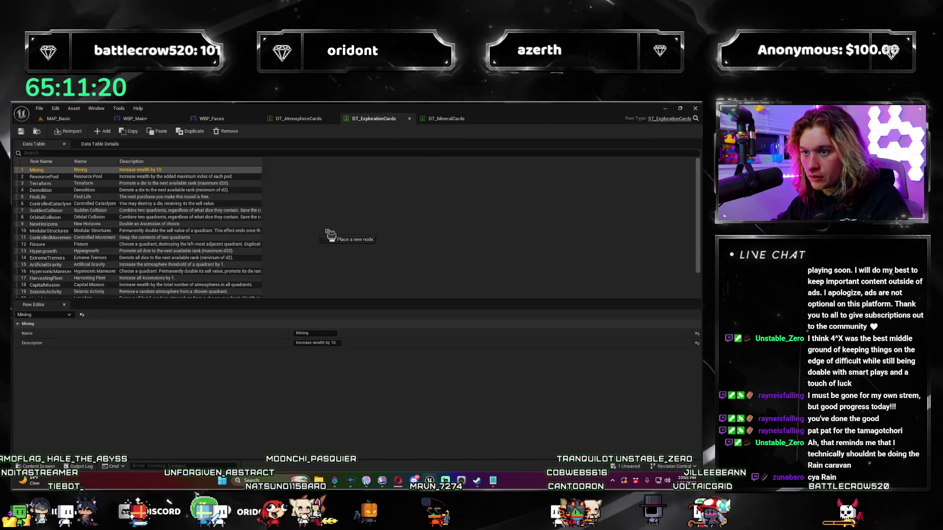
# Step: Return to WBP_Main's Print Score graph and carry the wire across to the score rows
pyautogui.moveTo(379, 127); pyautogui.dragTo(147, 123)
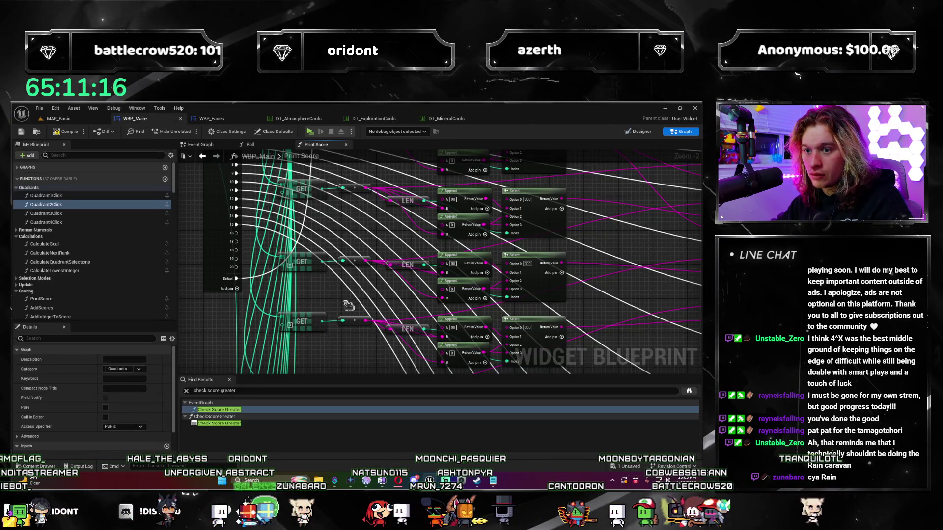
pyautogui.moveTo(235, 231)
pyautogui.mouseDown()
pyautogui.moveTo(688, 248)
pyautogui.moveTo(653, 305)
pyautogui.moveTo(560, 319)
pyautogui.moveTo(604, 376)
pyautogui.moveTo(614, 186)
pyautogui.mouseUp()
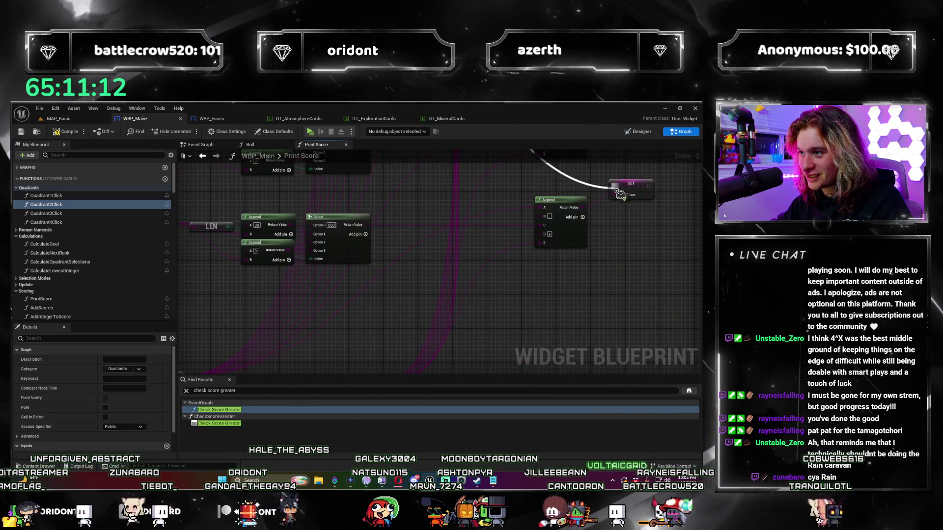
pyautogui.scroll(-1, 545, 242)
pyautogui.moveTo(545, 242)
pyautogui.mouseDown()
pyautogui.moveTo(437, 222)
pyautogui.moveTo(403, 231)
pyautogui.moveTo(370, 200)
pyautogui.moveTo(344, 298)
pyautogui.mouseUp()
pyautogui.scroll(3, 344, 298)
# Step: Remove Switch on Int execution outputs 20 and 19
pyautogui.click(334, 293)
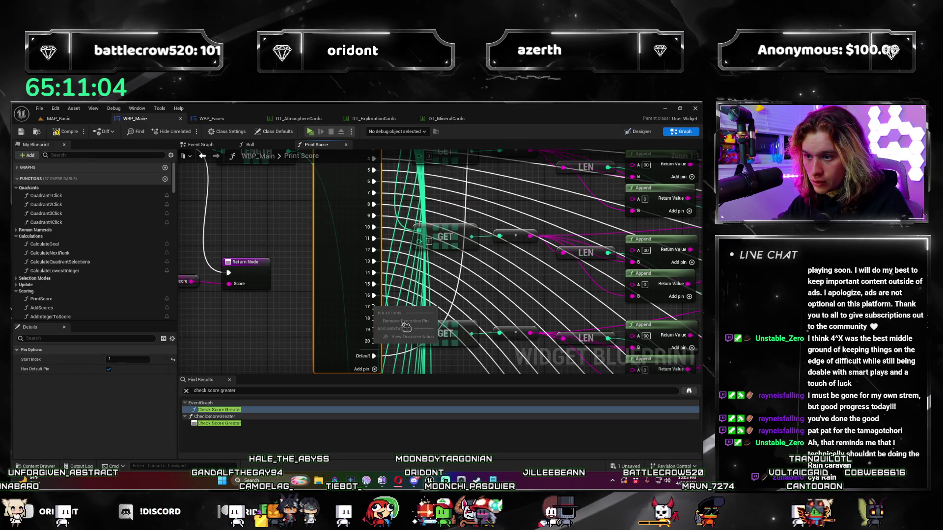
pyautogui.rightClick(372, 342)
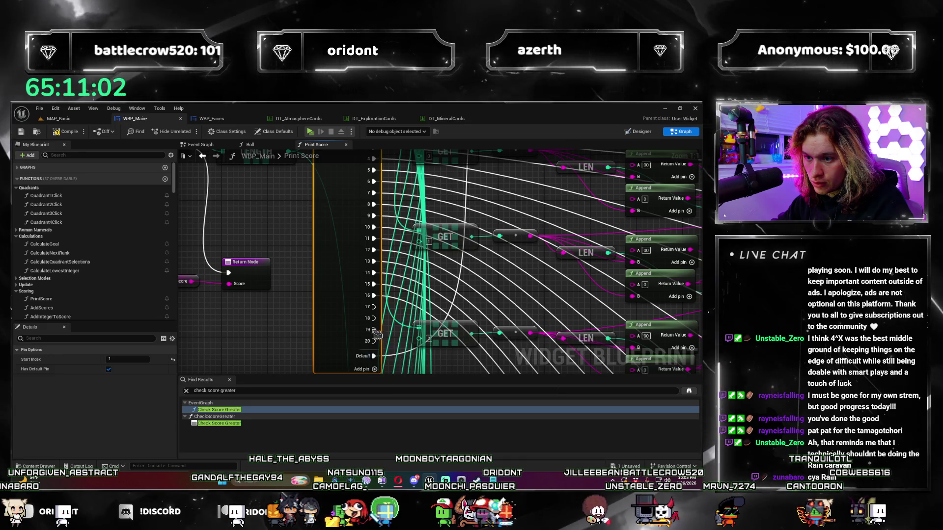
pyautogui.click(398, 358)
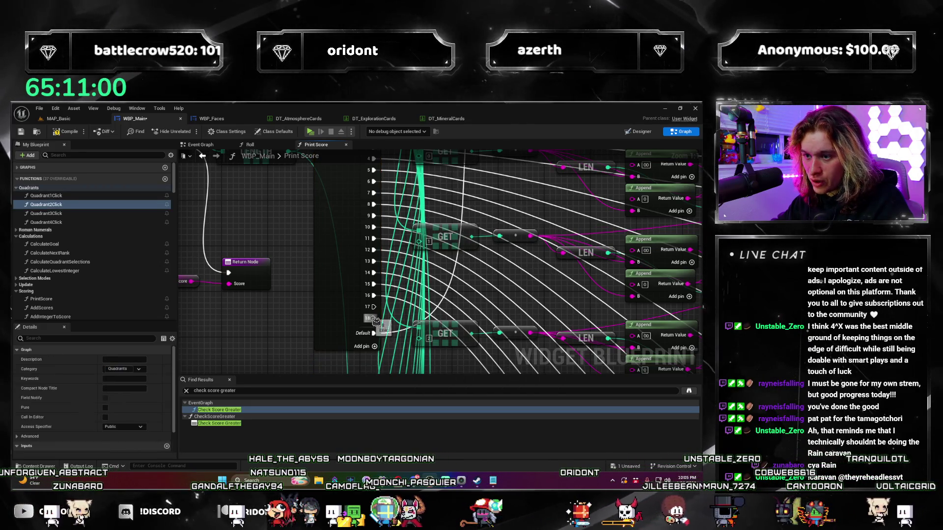
pyautogui.rightClick(373, 329)
pyautogui.click(399, 346)
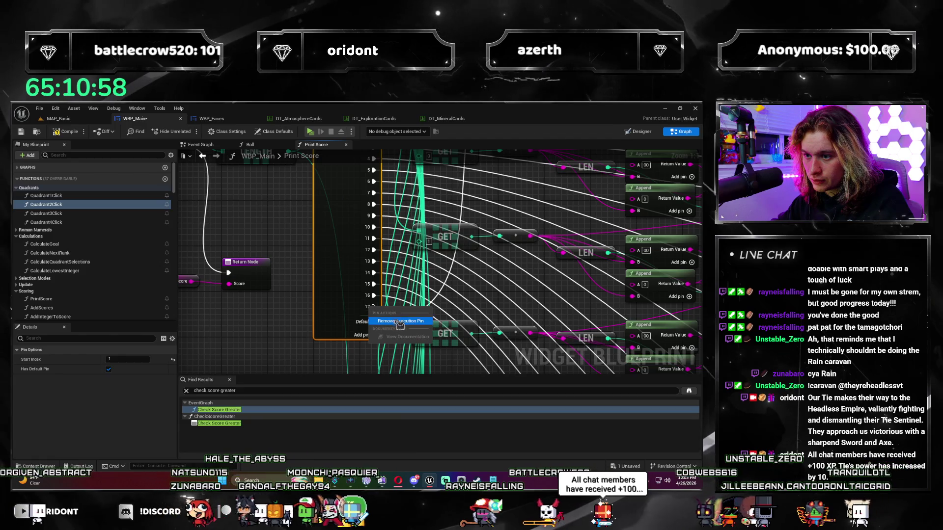
pyautogui.click(295, 340)
# Step: Shift the SET Local_Score node slightly down and pan back to the Print Score entry and loop nodes
pyautogui.scroll(-3, 295, 340)
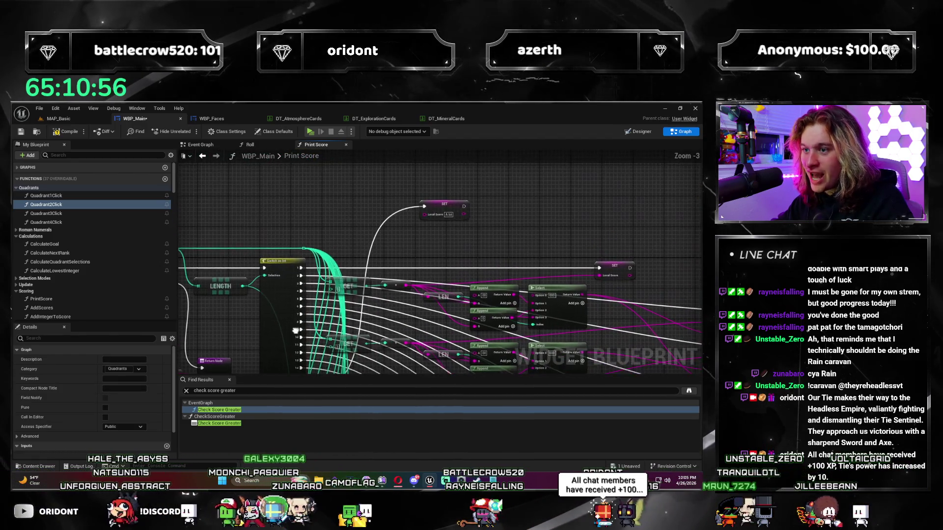
pyautogui.moveTo(458, 212); pyautogui.dragTo(456, 223)
pyautogui.scroll(-2, 449, 220)
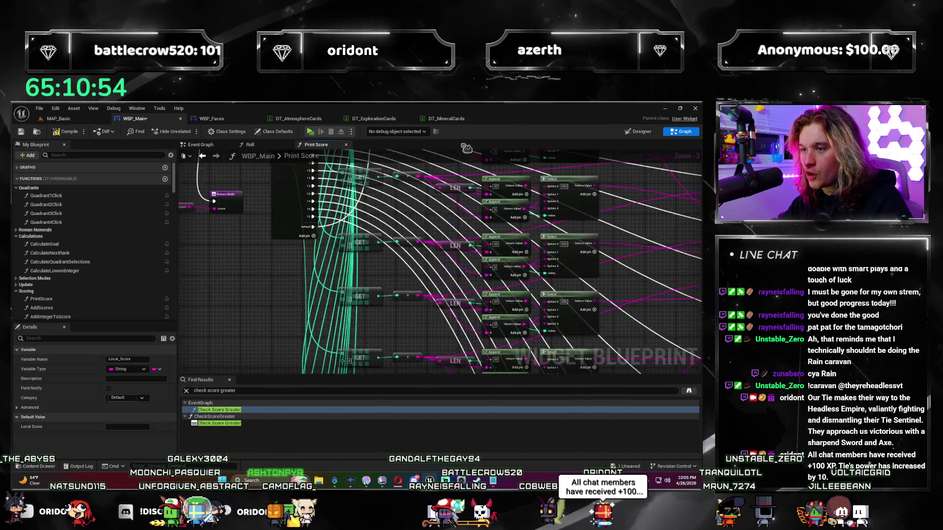
pyautogui.scroll(1, 544, 230)
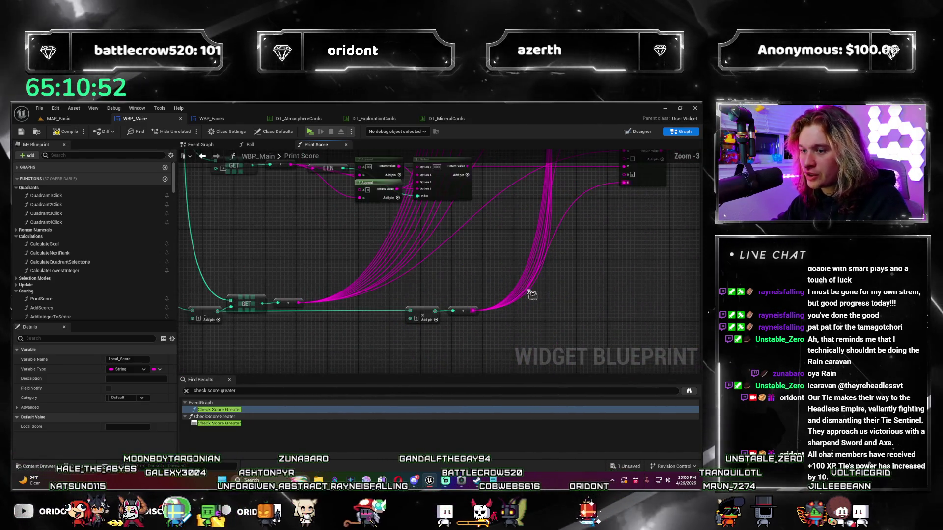
pyautogui.scroll(1, 440, 261)
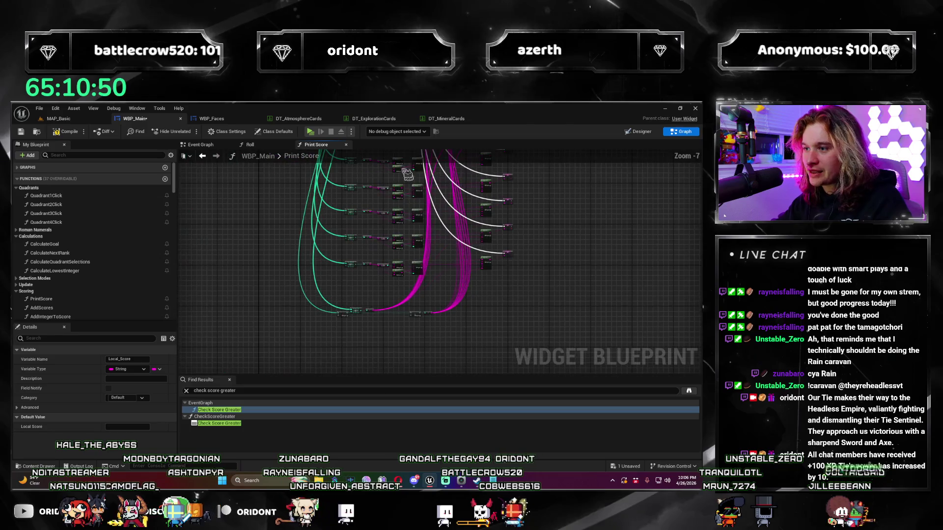
pyautogui.moveTo(35, 195); pyautogui.dragTo(188, 192)
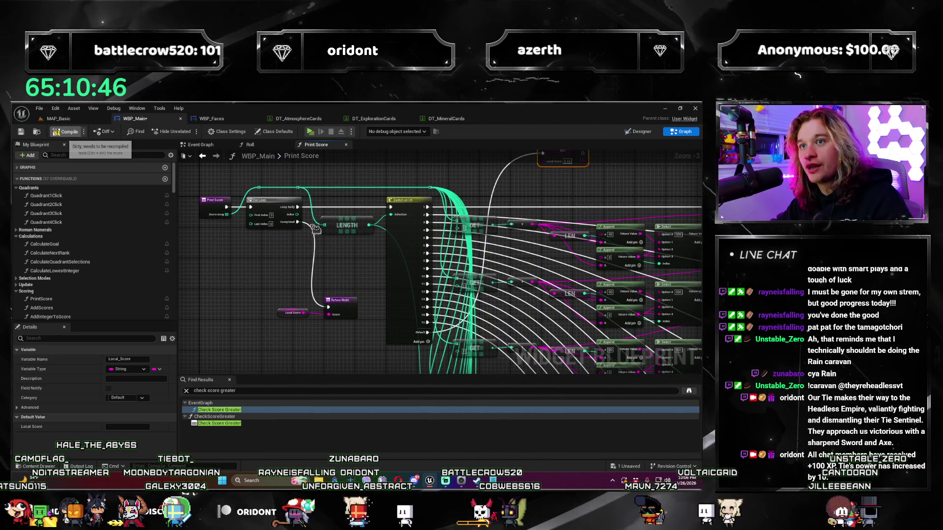
# Step: Save WBP_Main and launch the MAP_Basic level in a standalone game preview
pyautogui.hotkey('ctrl', 's')
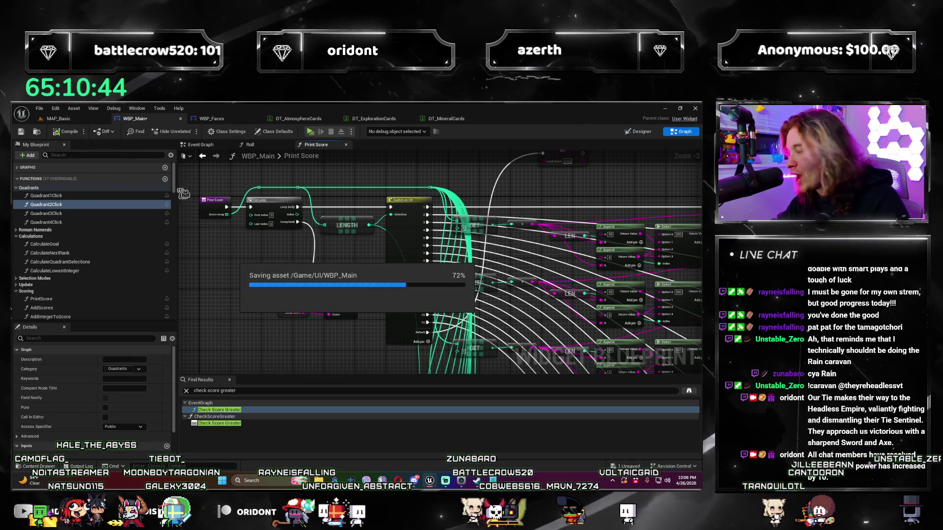
pyautogui.click(58, 118)
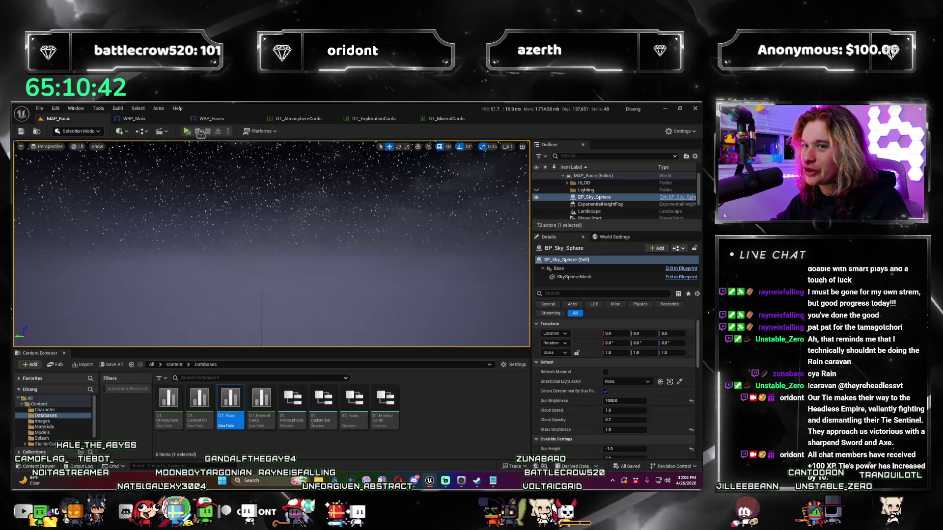
pyautogui.click(201, 133)
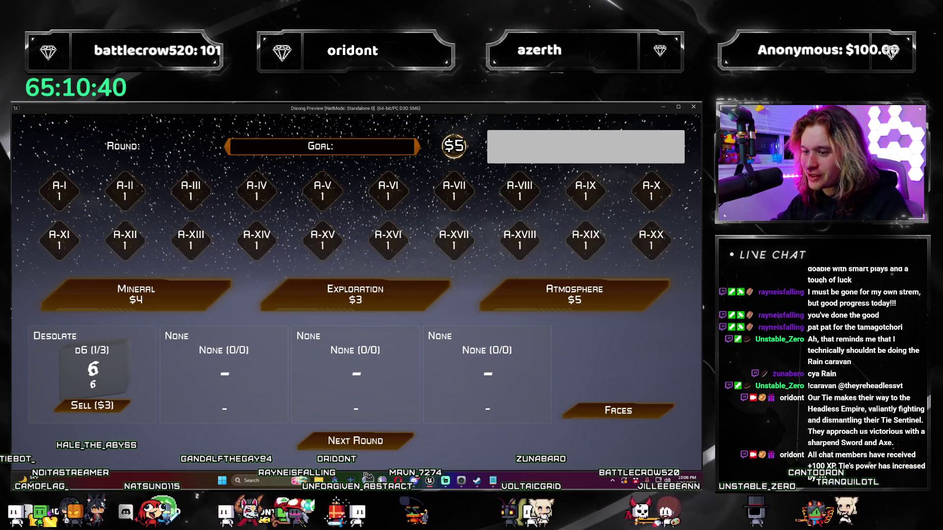
# Step: Play the early rounds, advancing each round and dismissing the Numerical I and II die-face popups
pyautogui.click(395, 445)
pyautogui.click(396, 446)
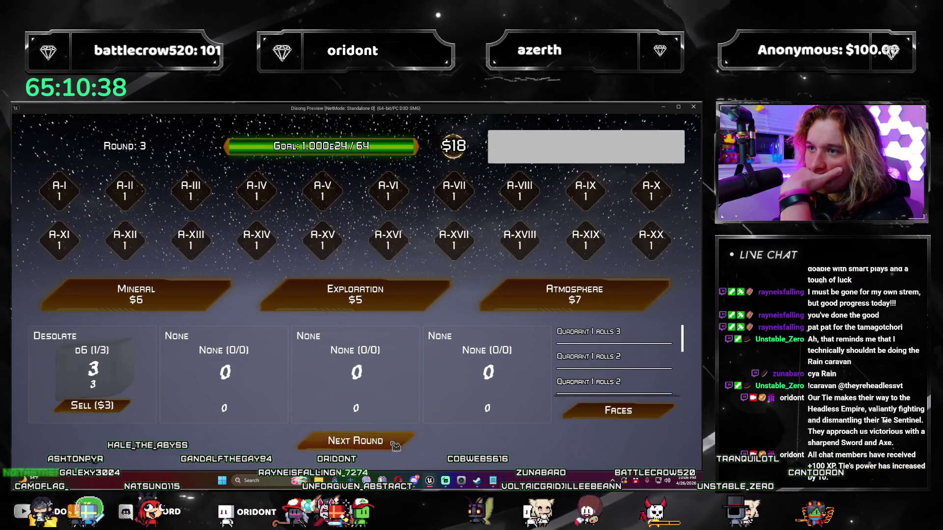
pyautogui.click(638, 172)
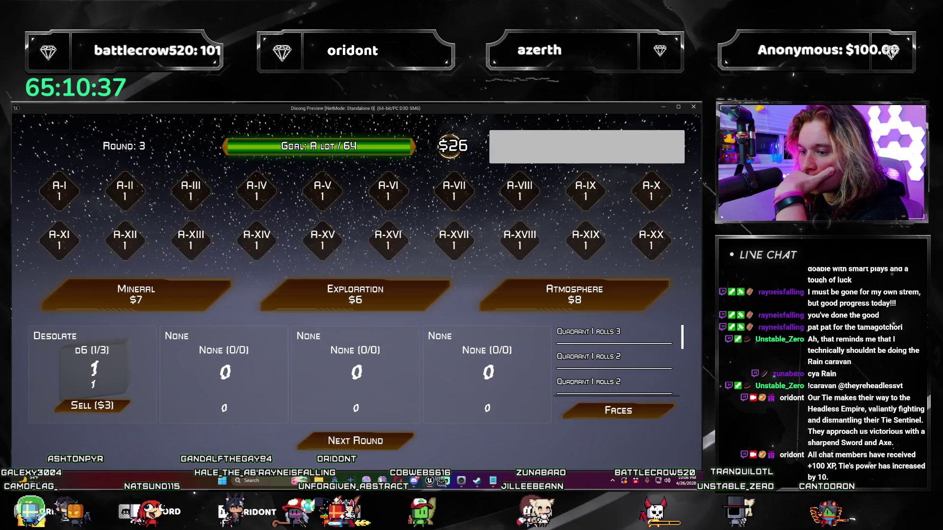
pyautogui.click(399, 445)
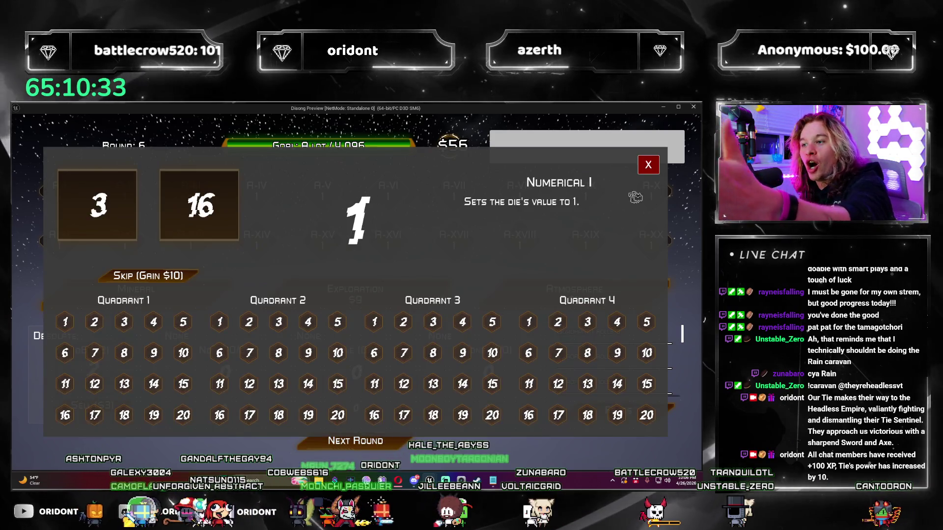
pyautogui.click(401, 441)
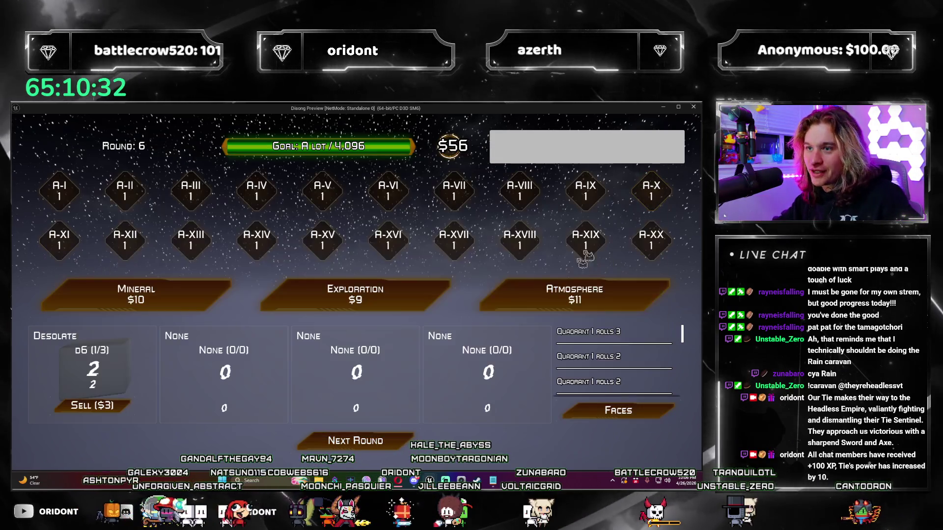
pyautogui.click(401, 447)
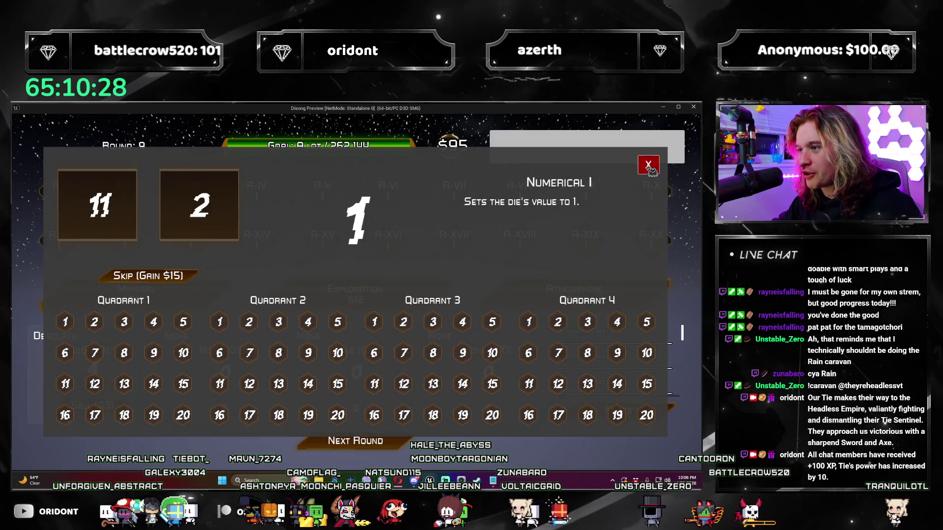
pyautogui.click(650, 167)
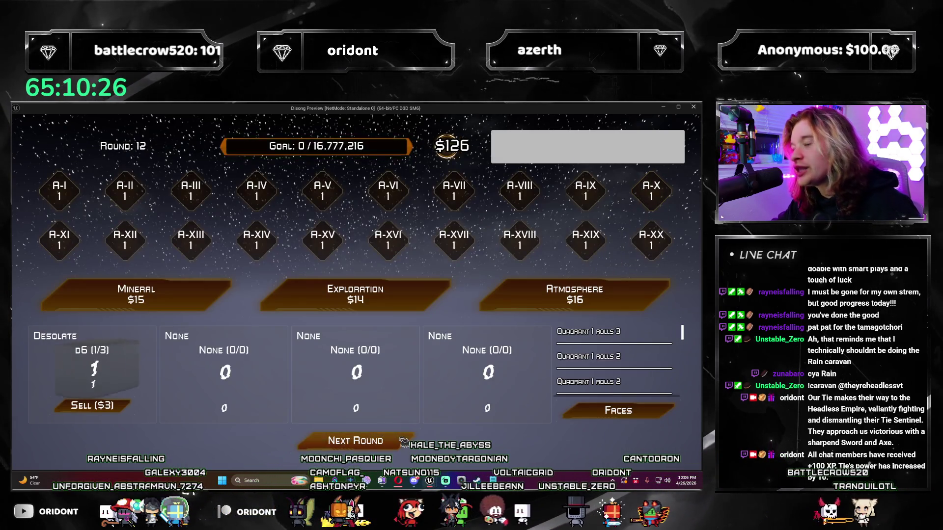
pyautogui.click(403, 443)
pyautogui.click(648, 165)
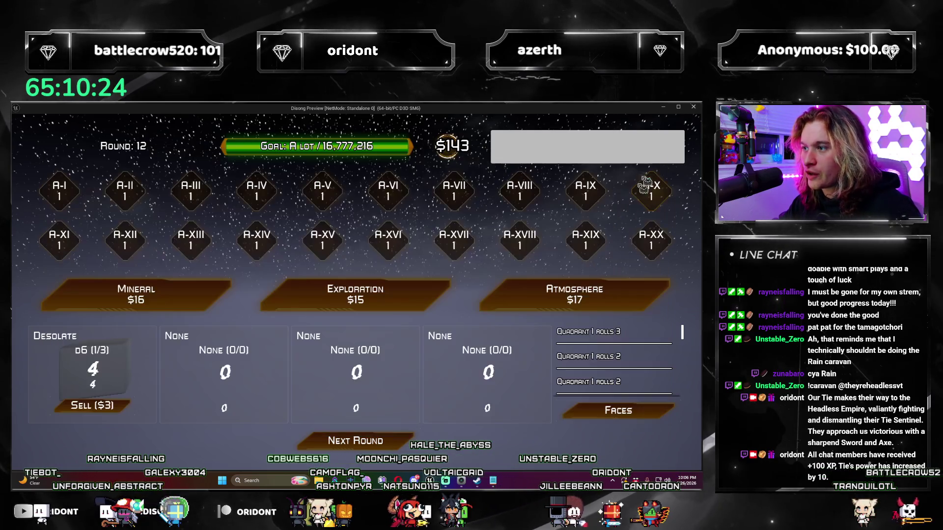
pyautogui.click(388, 442)
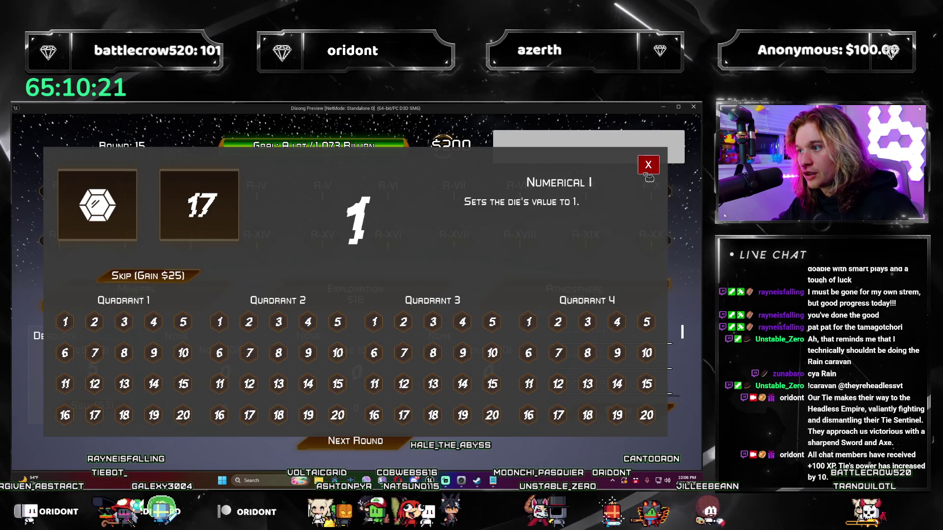
pyautogui.click(648, 172)
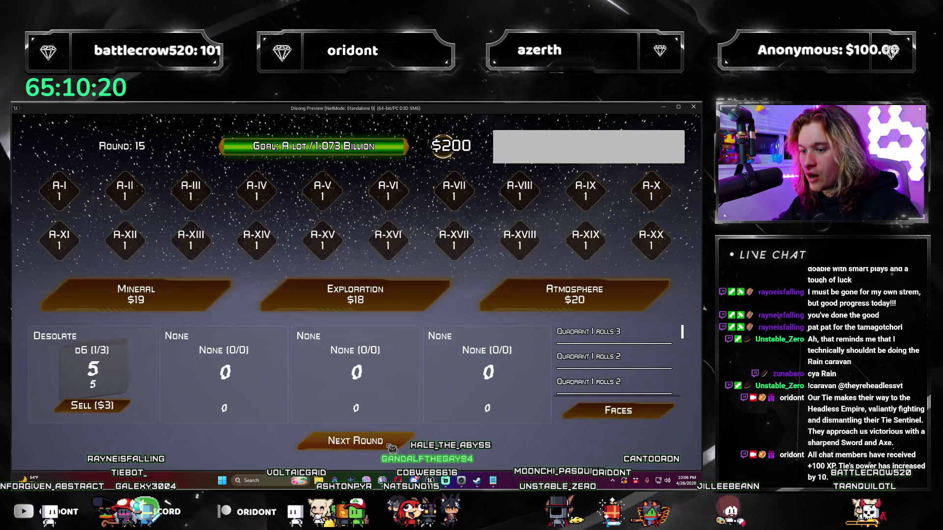
pyautogui.click(389, 444)
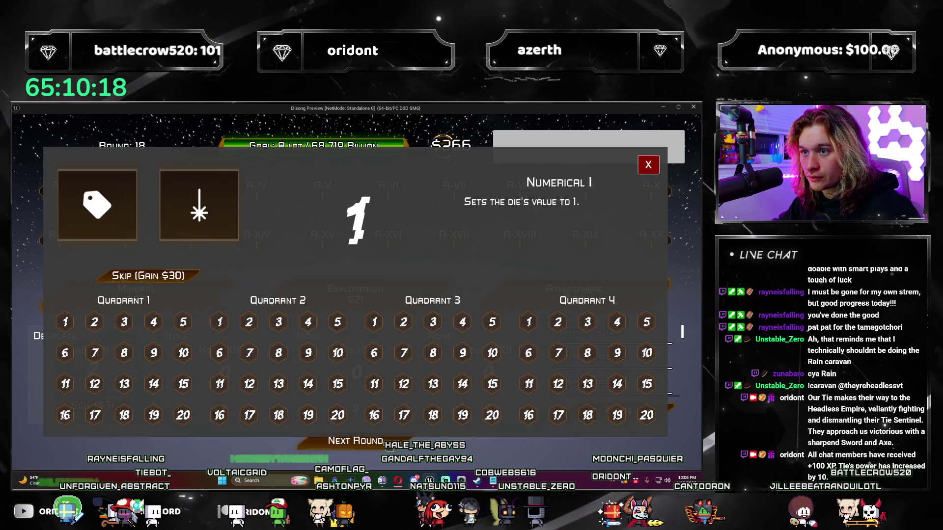
pyautogui.click(666, 225)
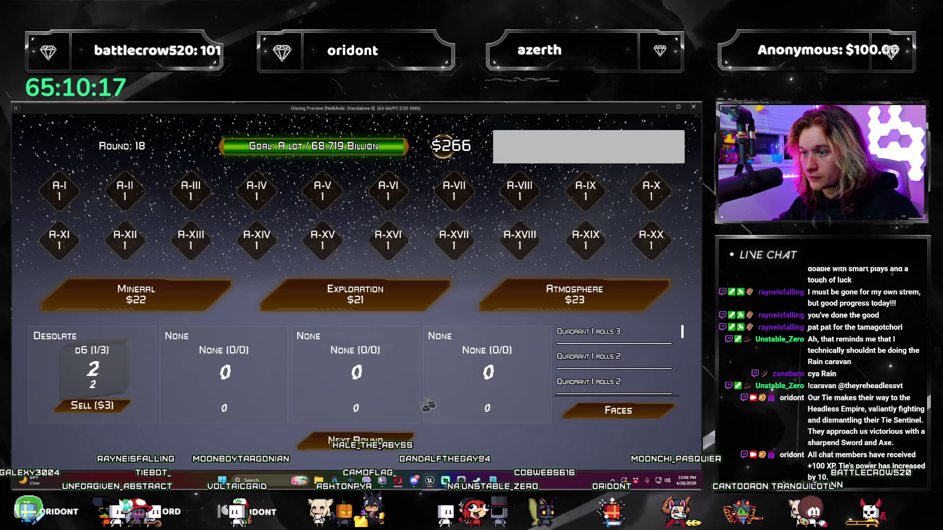
pyautogui.click(399, 445)
pyautogui.click(649, 163)
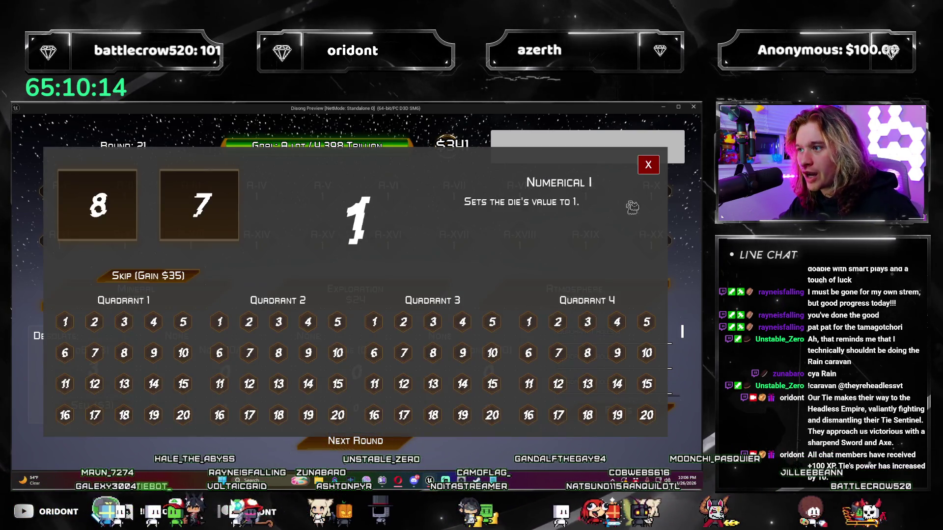
pyautogui.click(649, 163)
pyautogui.click(372, 445)
pyautogui.click(359, 442)
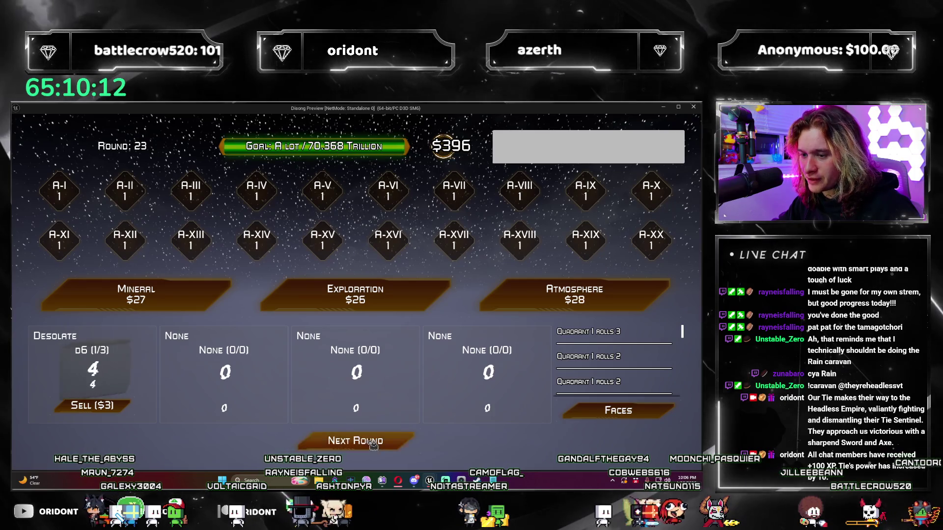
pyautogui.click(349, 440)
pyautogui.click(348, 441)
pyautogui.click(493, 356)
pyautogui.click(372, 469)
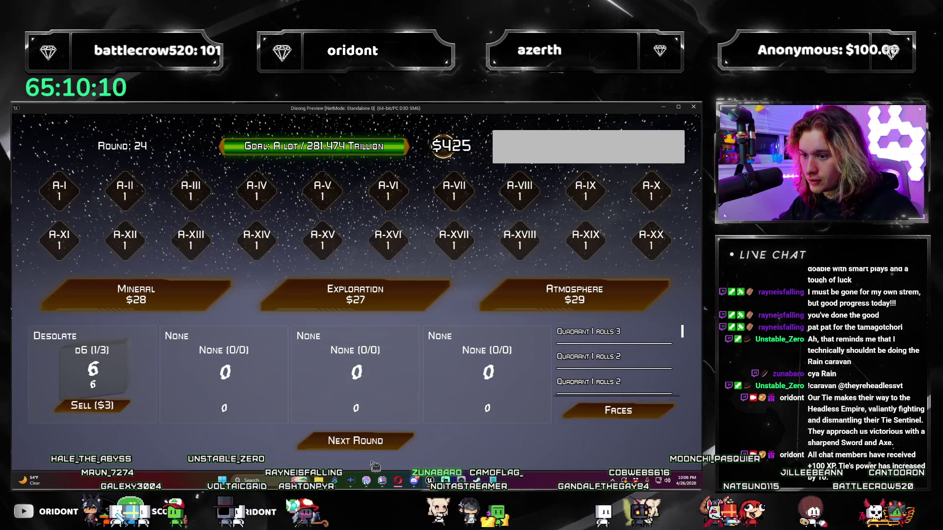
pyautogui.click(397, 450)
pyautogui.click(433, 415)
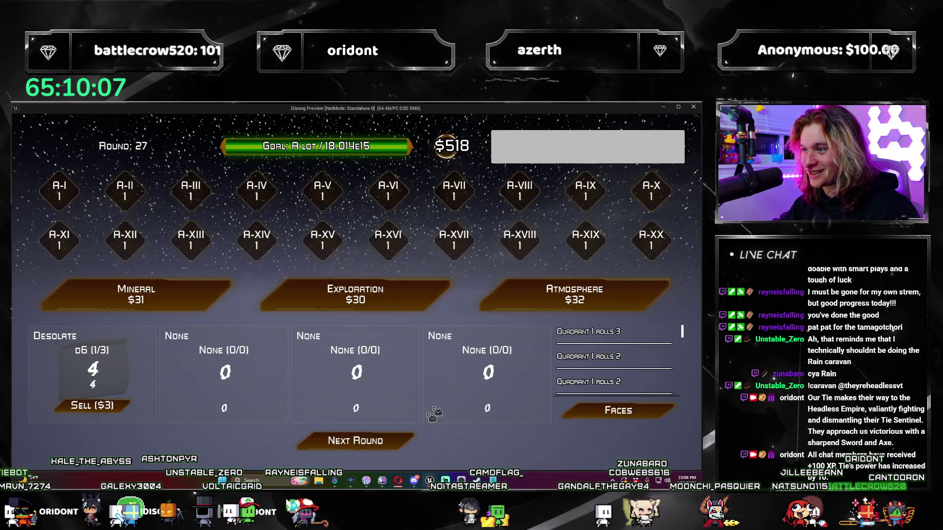
pyautogui.click(403, 449)
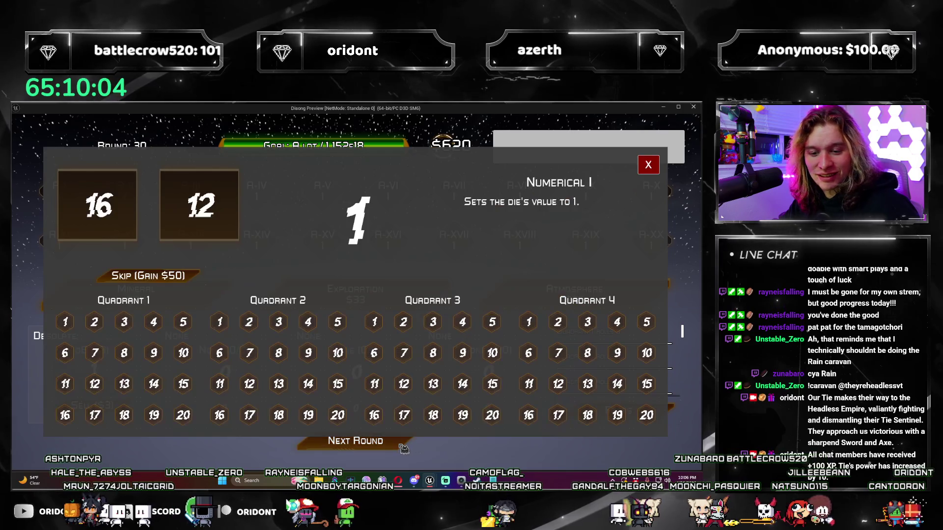
pyautogui.click(433, 415)
pyautogui.click(396, 449)
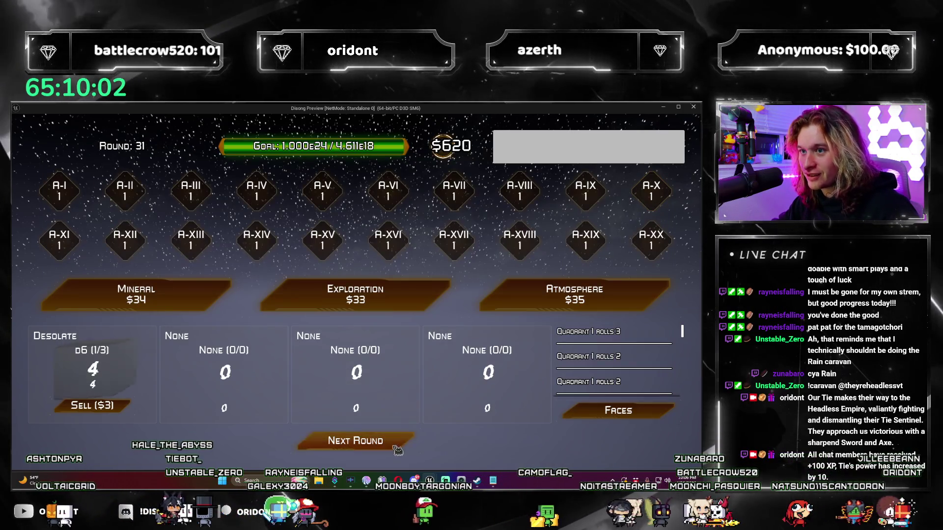
pyautogui.click(397, 450)
pyautogui.click(398, 449)
pyautogui.click(398, 449)
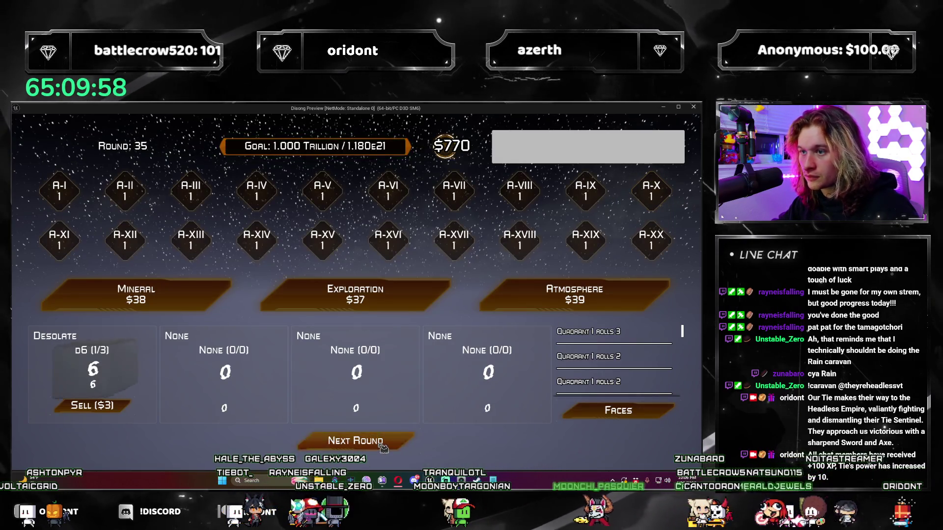
pyautogui.click(383, 448)
pyautogui.click(648, 170)
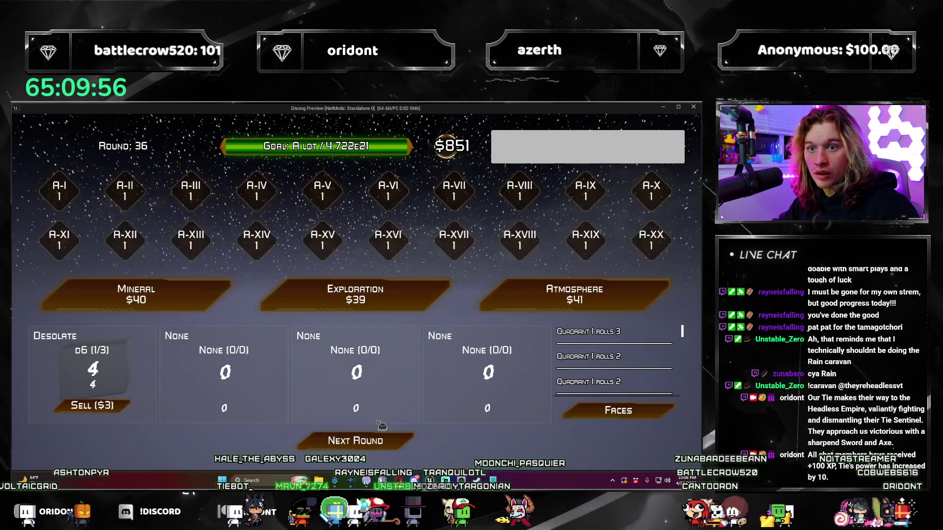
pyautogui.click(399, 449)
pyautogui.click(648, 163)
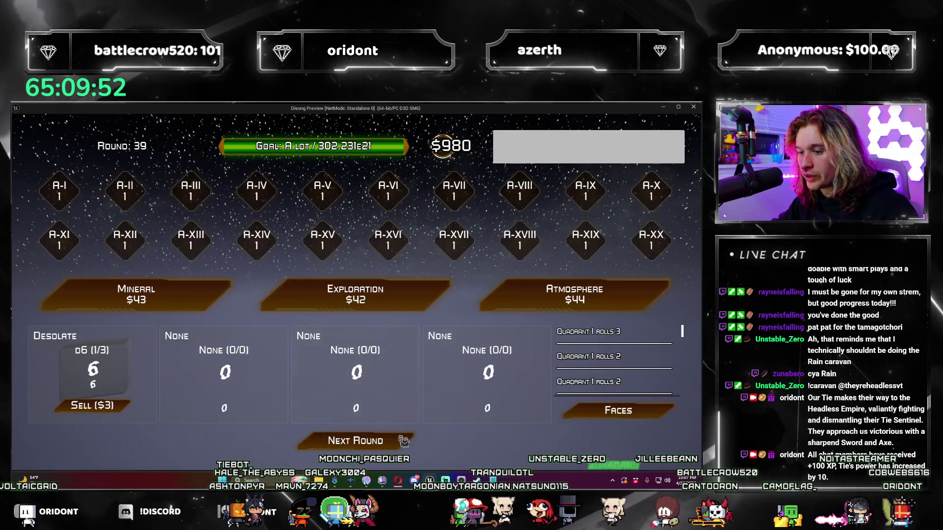
pyautogui.click(398, 440)
pyautogui.click(399, 441)
pyautogui.click(400, 442)
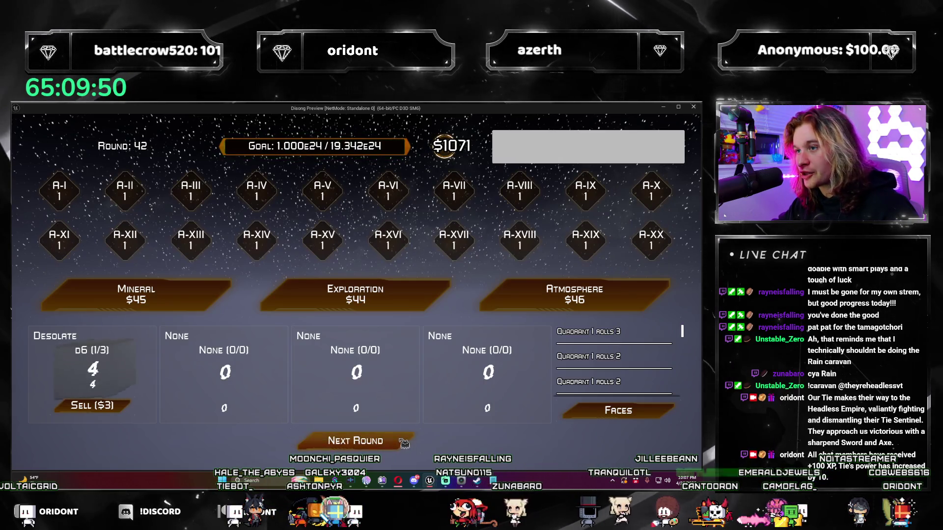
pyautogui.click(403, 442)
pyautogui.click(647, 167)
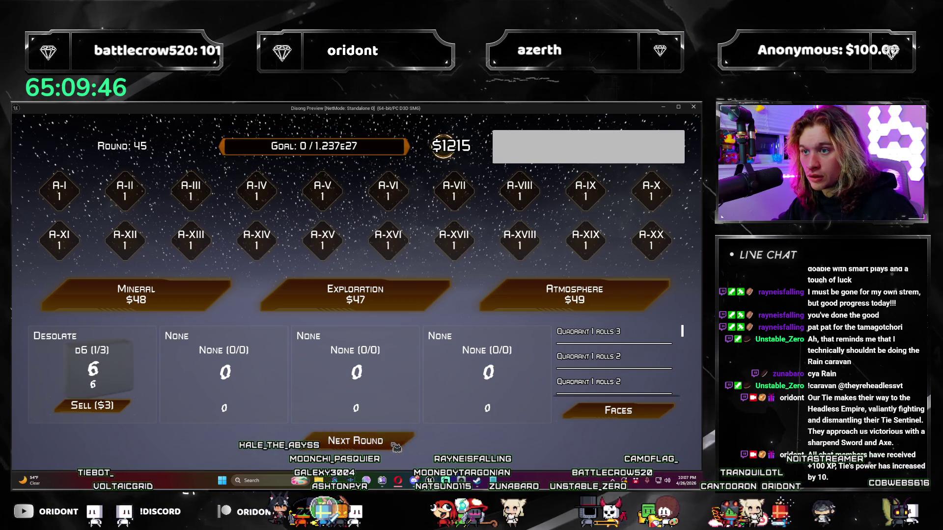
pyautogui.click(396, 447)
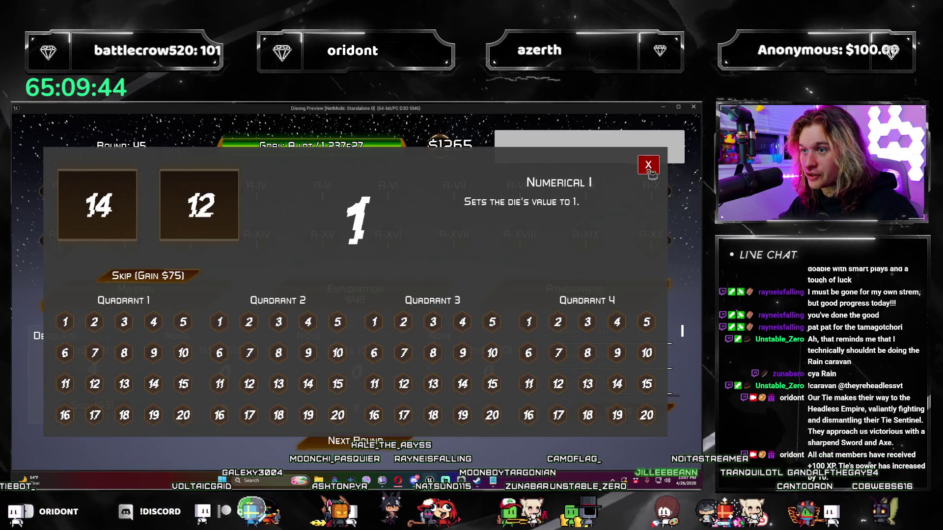
pyautogui.click(649, 167)
pyautogui.click(399, 440)
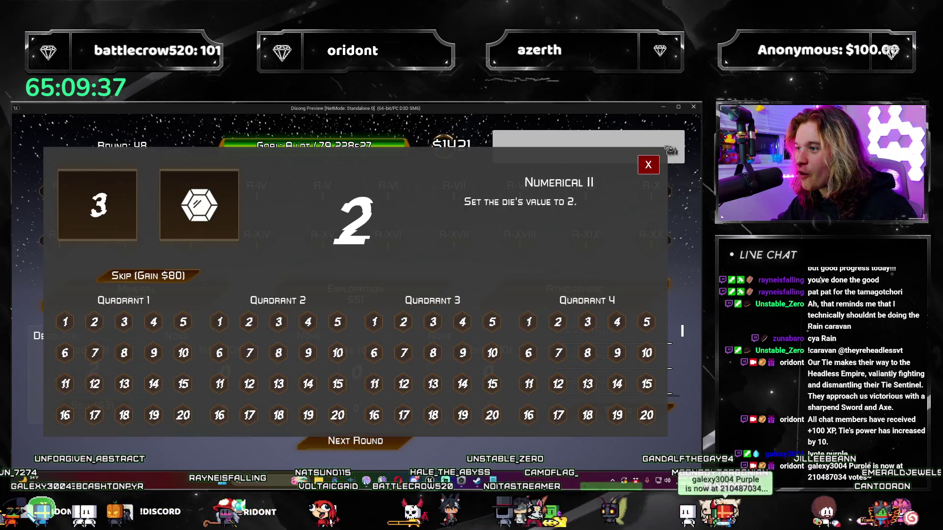
pyautogui.click(435, 419)
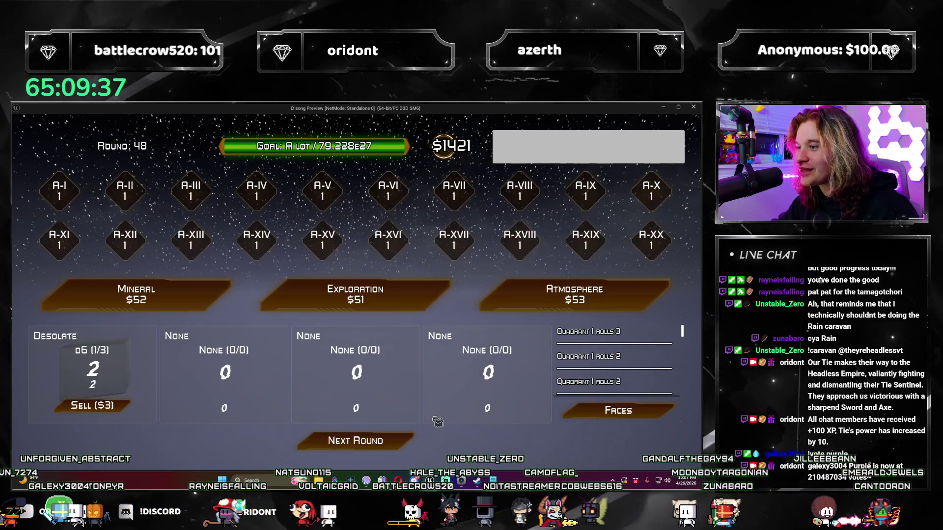
pyautogui.click(395, 444)
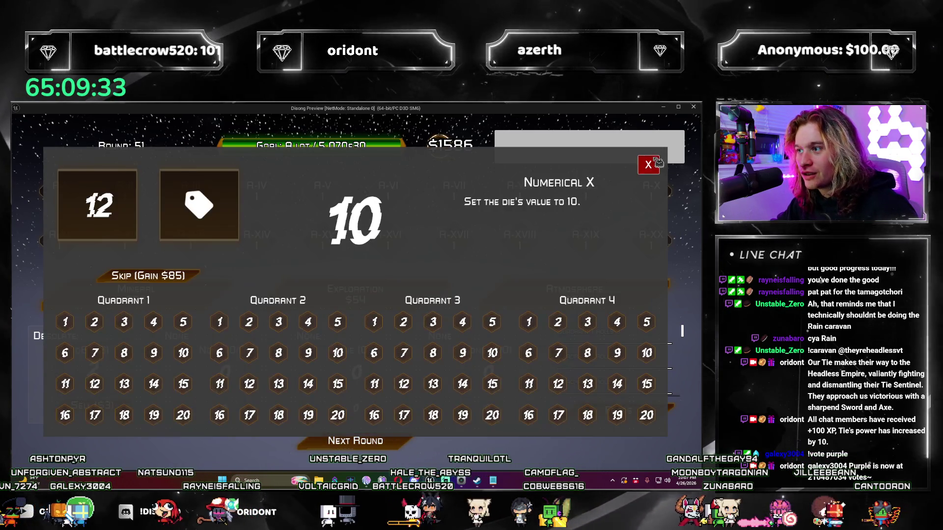
# Step: Keep advancing rounds past 75 and dismissing die results until reaching the final round 80
pyautogui.click(658, 162)
pyautogui.click(393, 445)
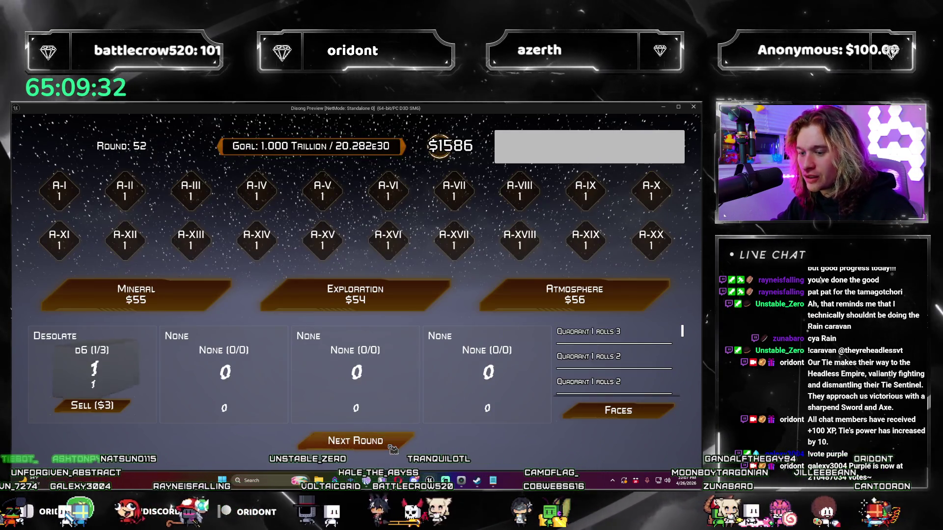
pyautogui.click(393, 444)
pyautogui.click(393, 444)
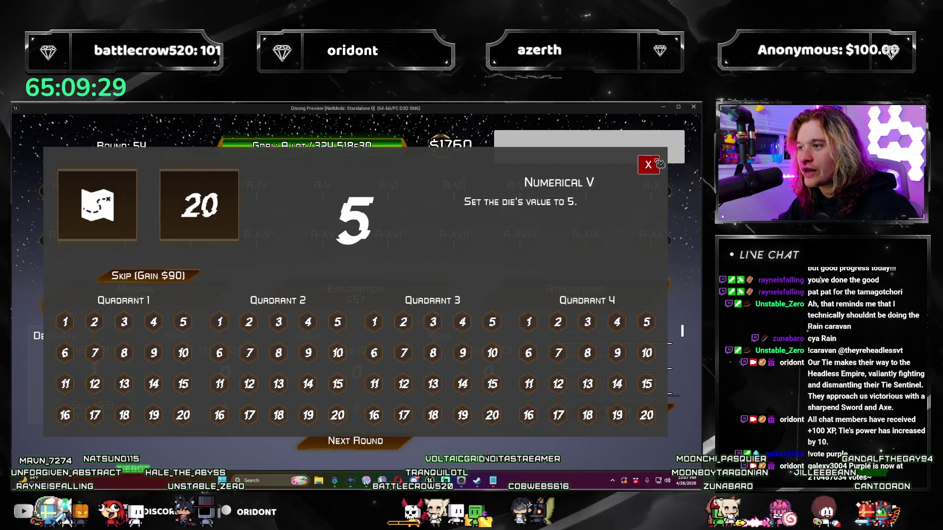
pyautogui.click(659, 163)
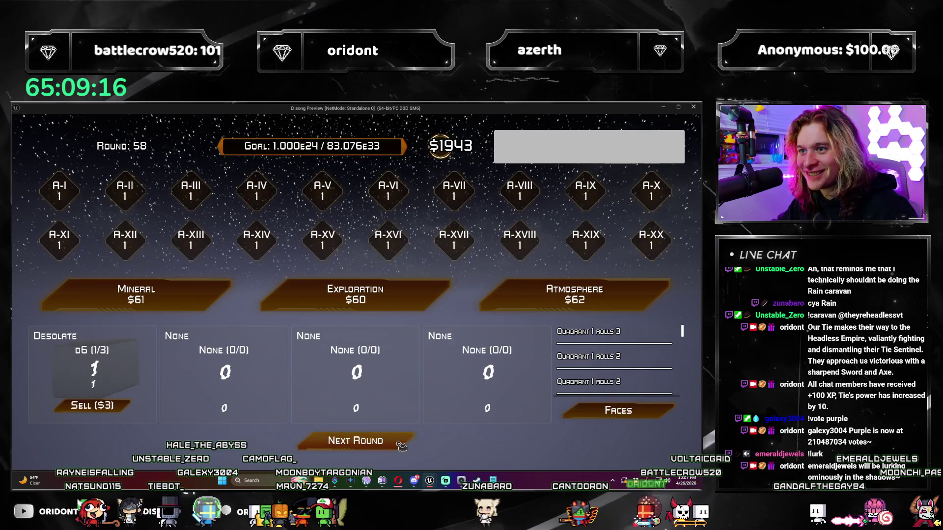
pyautogui.click(401, 447)
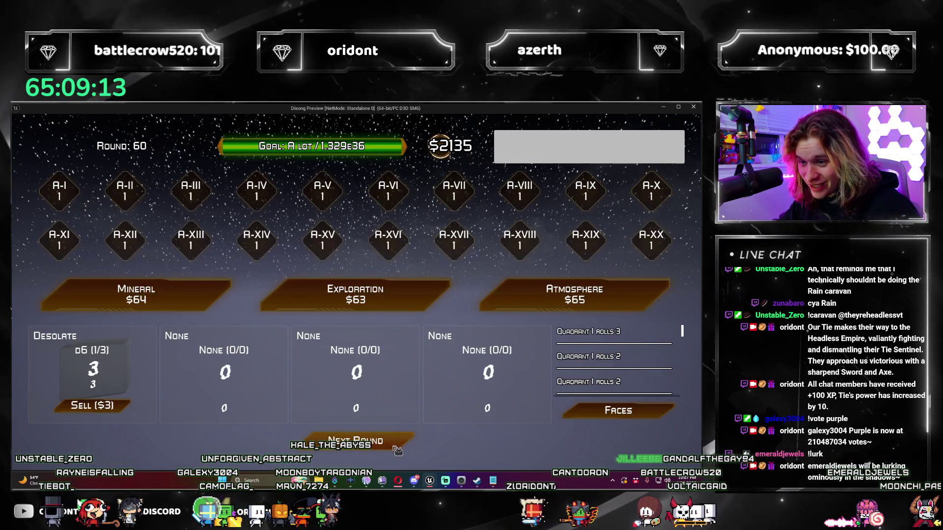
pyautogui.click(398, 450)
pyautogui.click(398, 450)
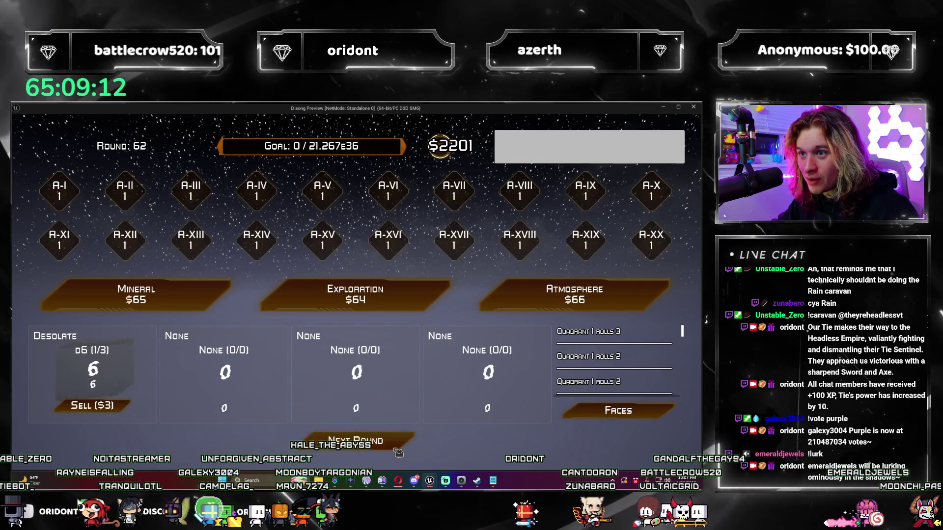
pyautogui.click(398, 453)
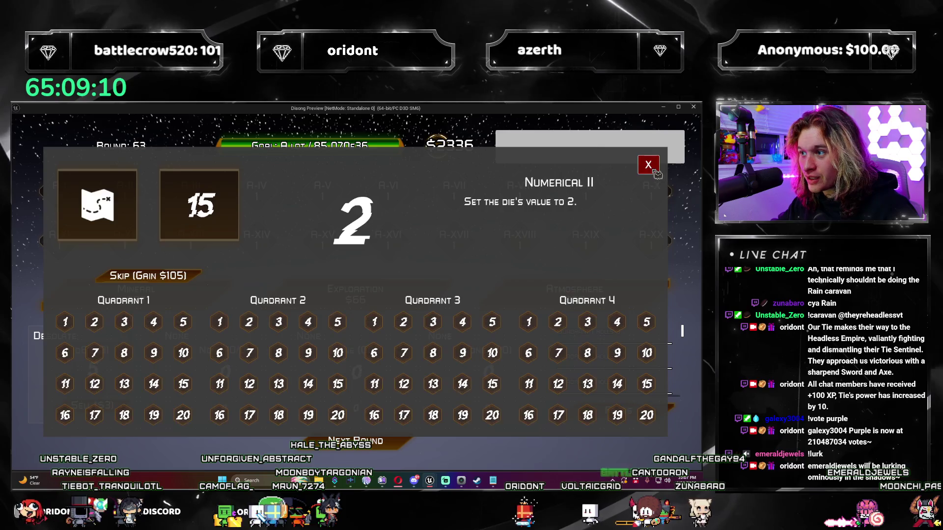
pyautogui.click(655, 172)
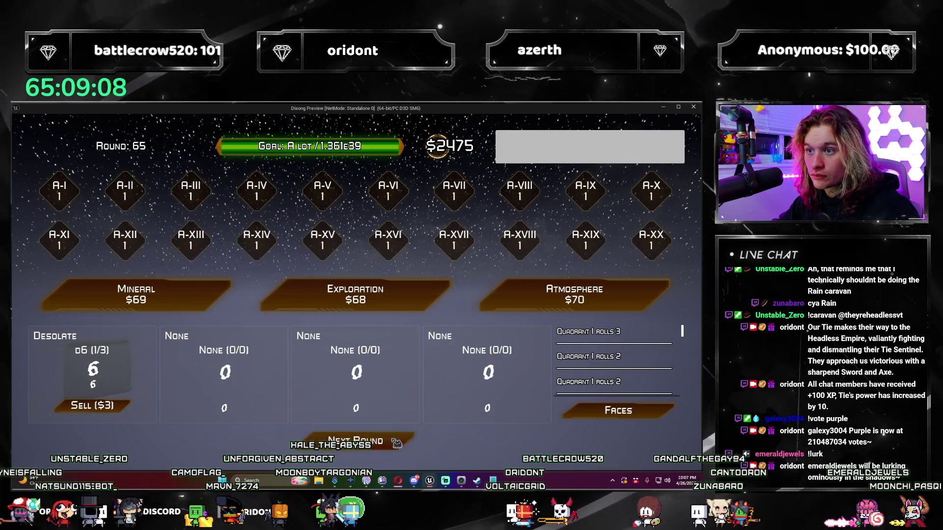
pyautogui.click(396, 443)
pyautogui.click(655, 172)
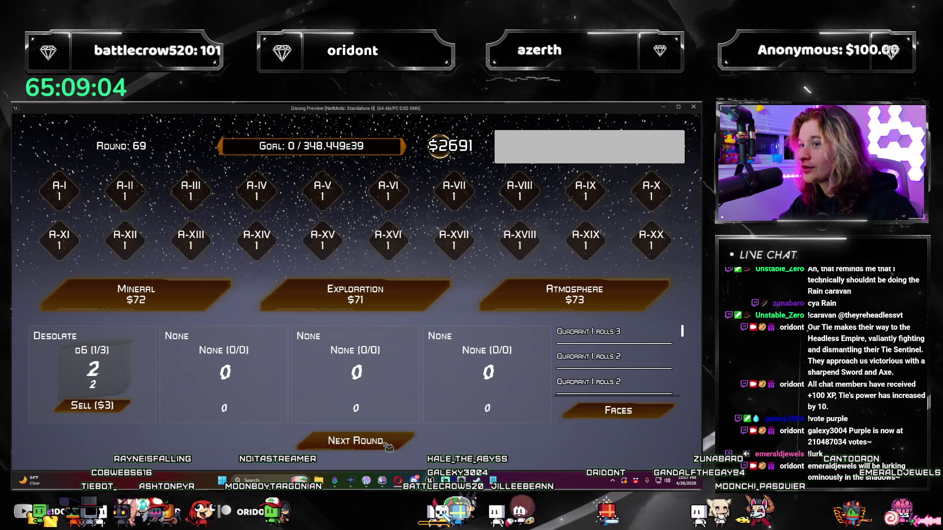
pyautogui.click(389, 444)
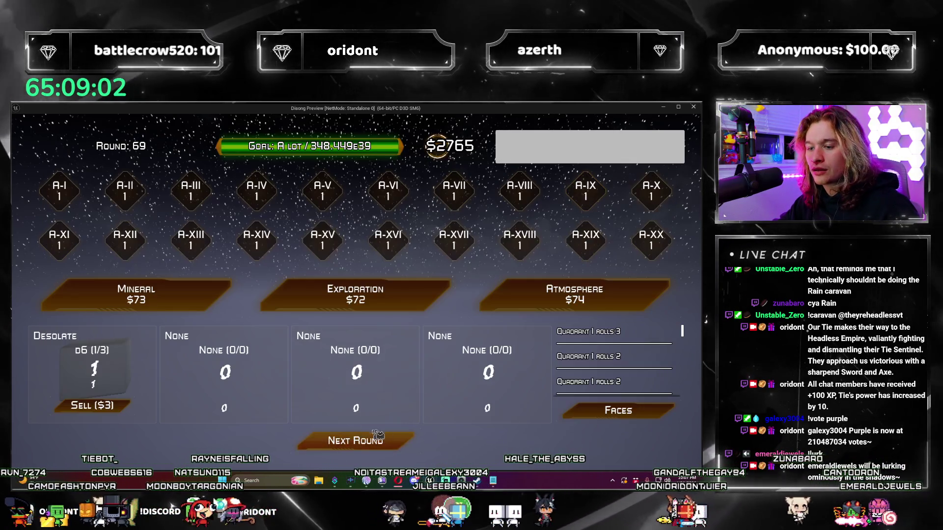
pyautogui.click(368, 440)
pyautogui.click(388, 442)
pyautogui.click(398, 443)
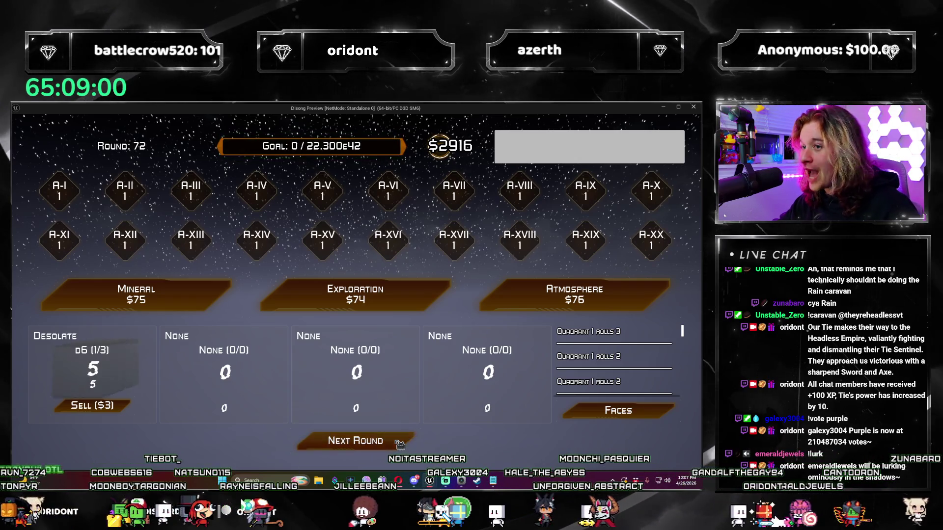
pyautogui.click(400, 445)
pyautogui.click(649, 166)
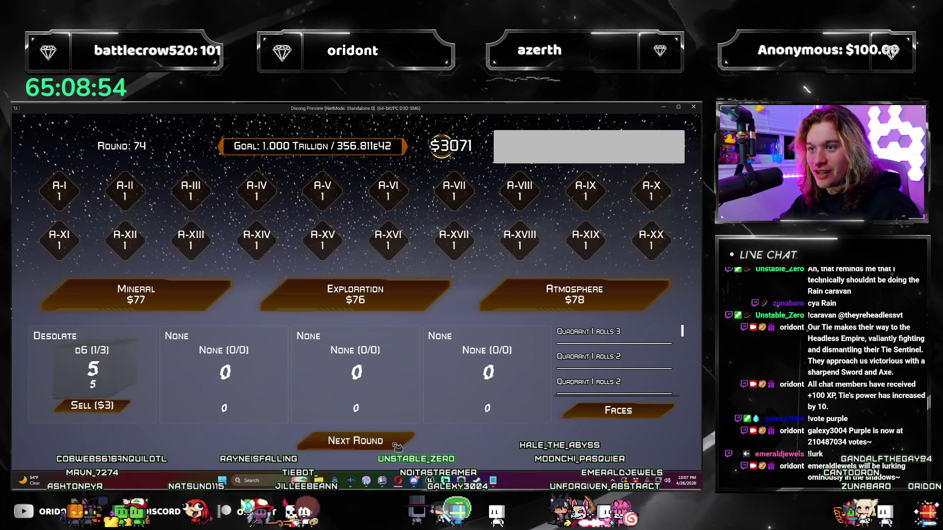
pyautogui.click(397, 446)
pyautogui.click(648, 165)
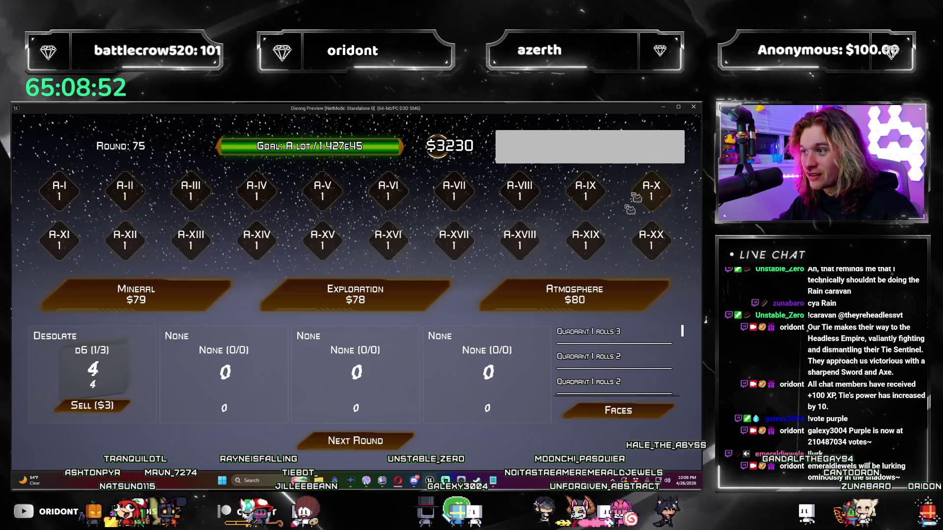
pyautogui.click(388, 444)
pyautogui.click(388, 448)
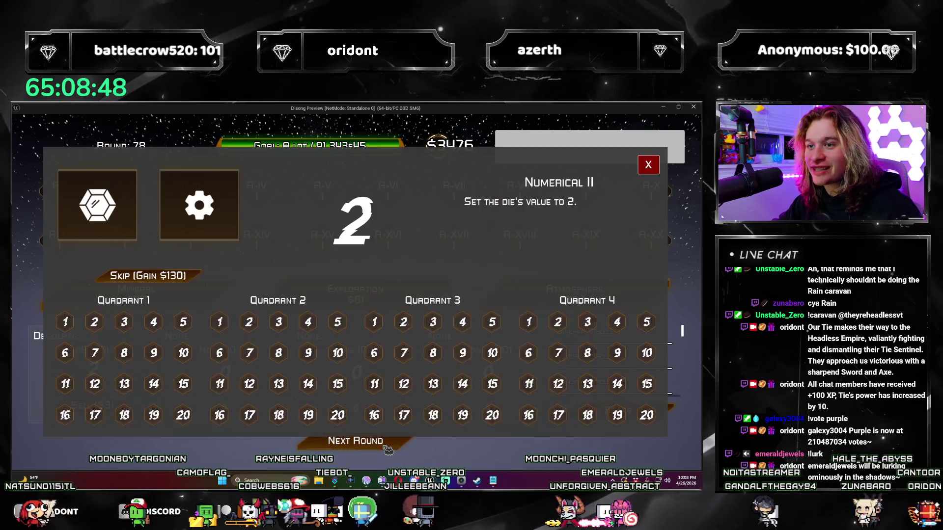
pyautogui.click(657, 165)
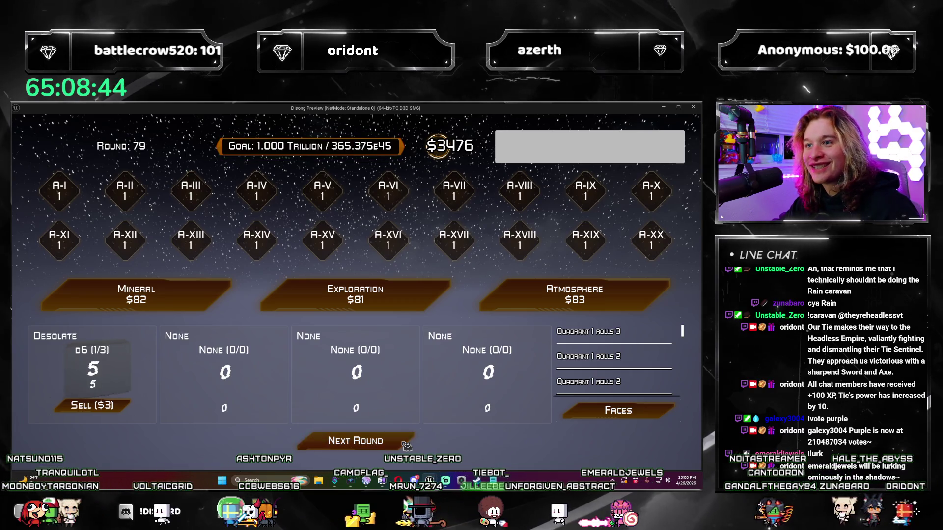
pyautogui.click(407, 446)
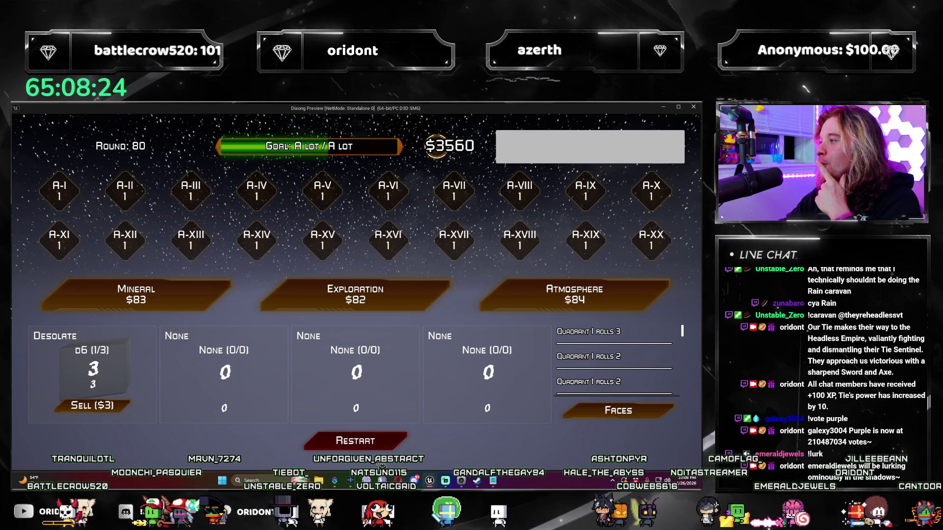
# Step: Restart the finished round-80 run so money drops back to $5
pyautogui.click(355, 441)
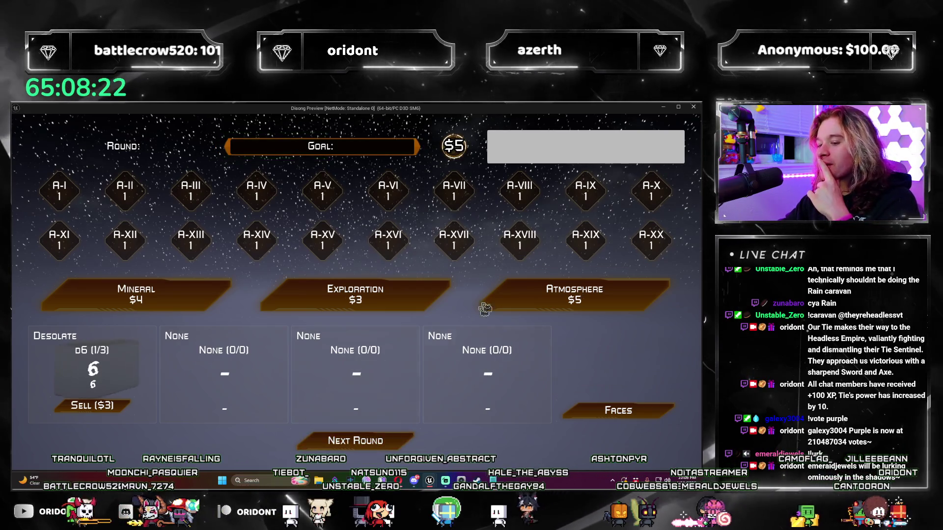
# Step: Stop the preview, return to WBP_Main's Print Score graph, and add one more Switch output
pyautogui.press('Escape')
pyautogui.click(134, 122)
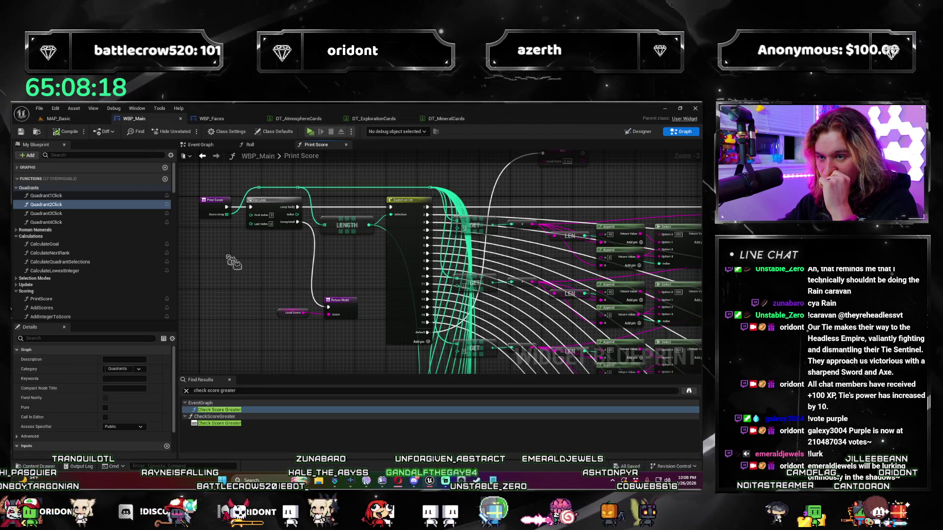
pyautogui.moveTo(409, 324); pyautogui.dragTo(343, 265)
pyautogui.scroll(-1, 342, 265)
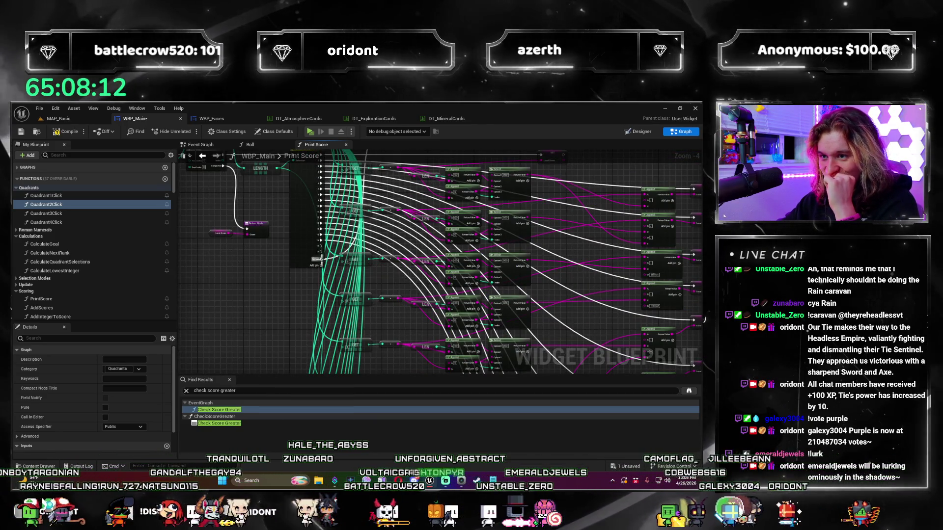
pyautogui.click(315, 265)
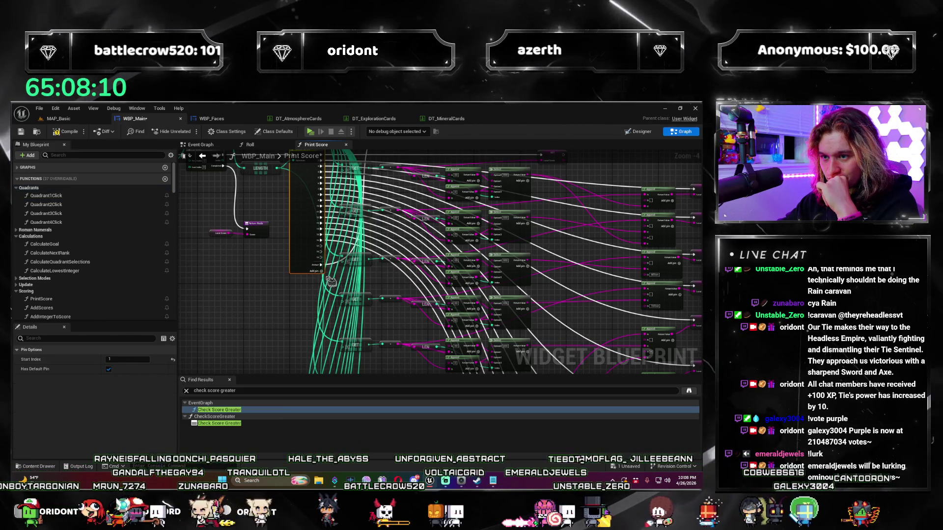
pyautogui.click(326, 274)
pyautogui.scroll(-4, 364, 275)
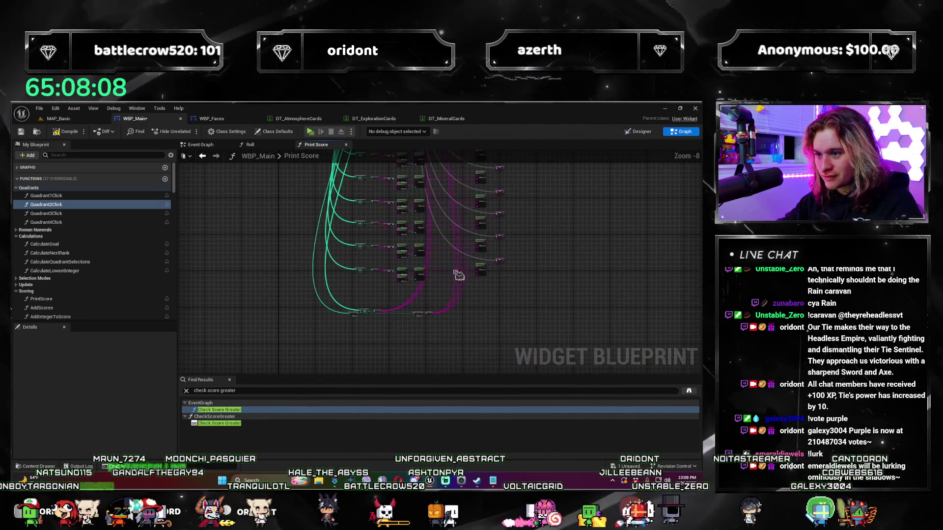
pyautogui.scroll(3, 458, 275)
pyautogui.scroll(5, 452, 305)
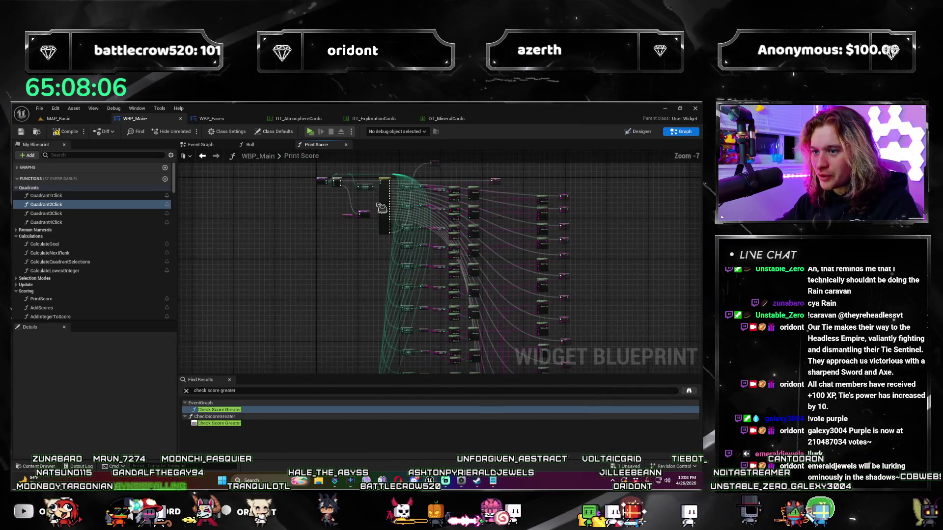
# Step: Remove the Switch on Int's extra execution outputs 18 and 17 so outputs end at 16
pyautogui.rightClick(383, 242)
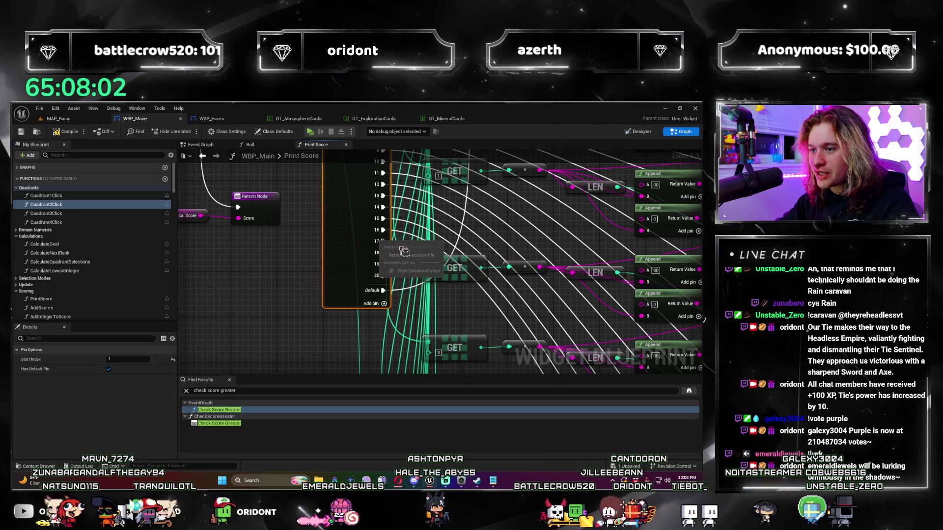
pyautogui.click(411, 255)
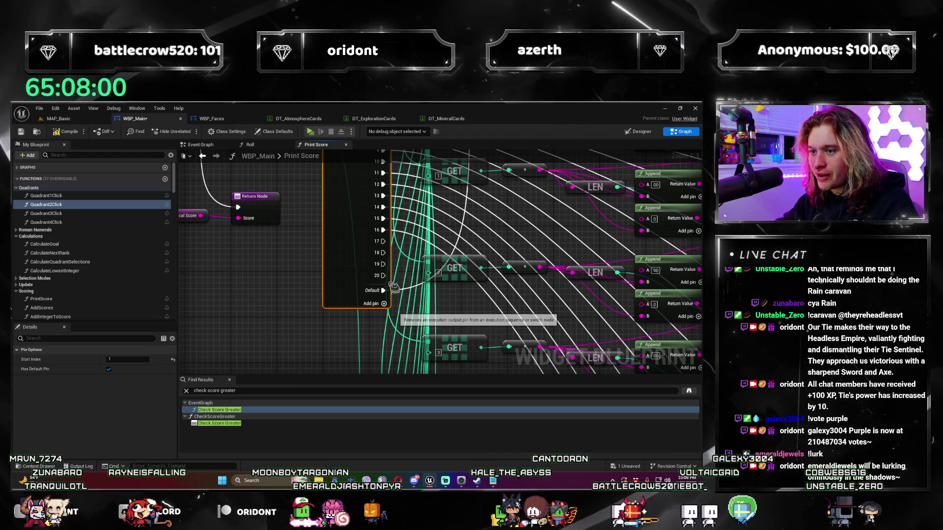
pyautogui.rightClick(383, 266)
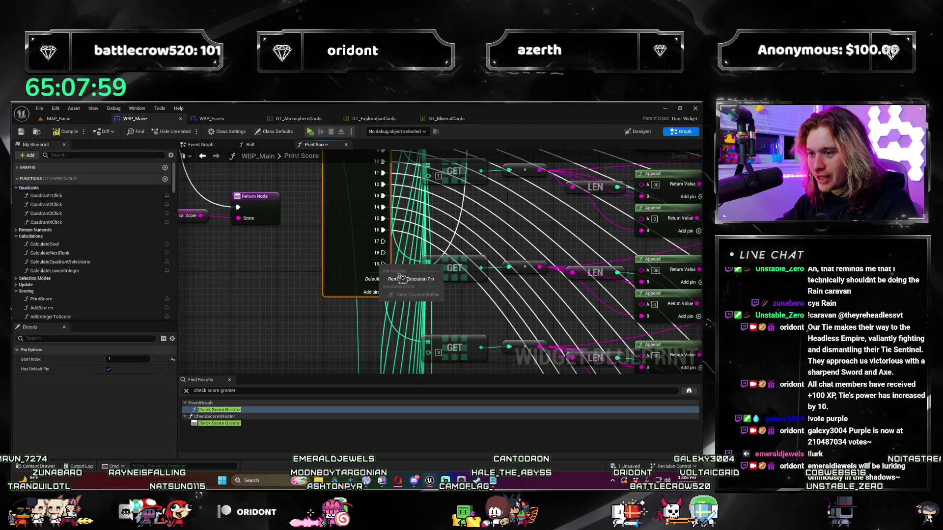
pyautogui.rightClick(385, 248)
pyautogui.click(404, 256)
pyautogui.rightClick(384, 243)
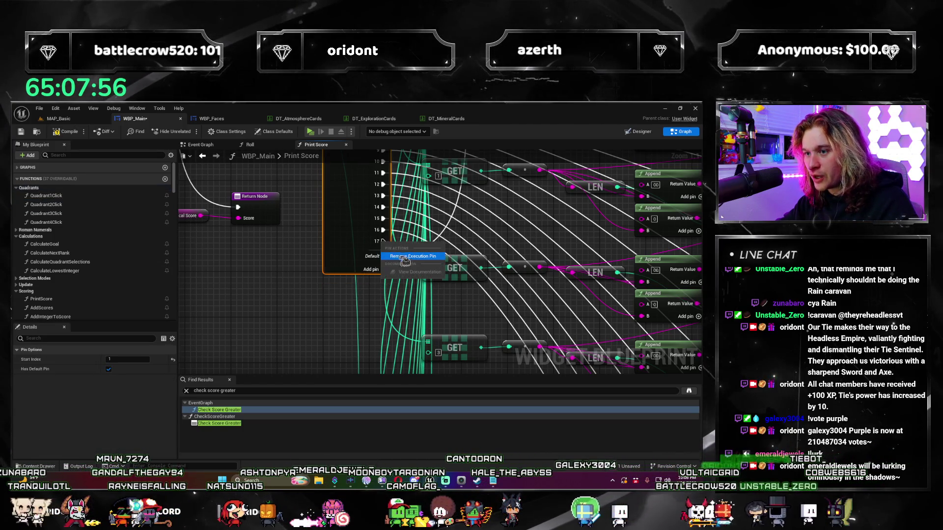
pyautogui.click(411, 263)
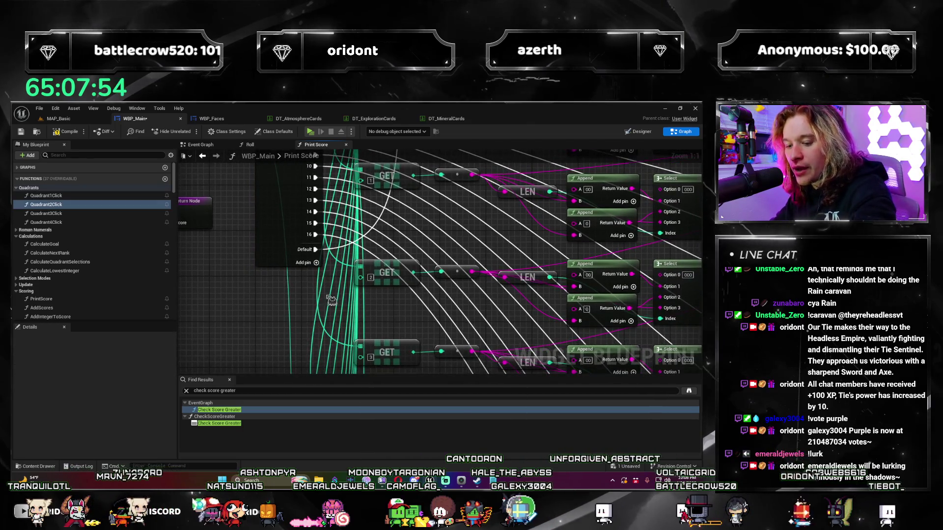